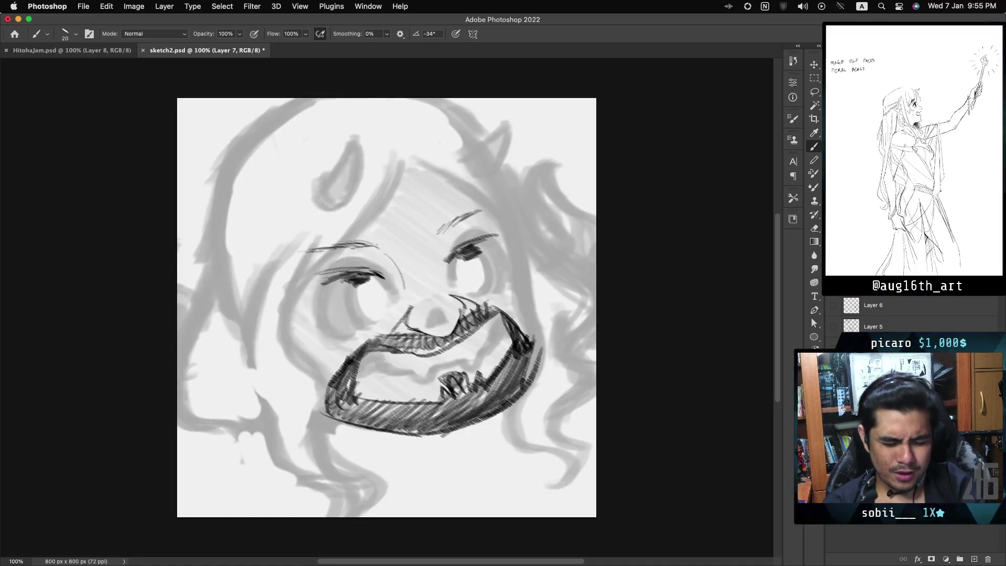
Erase the eye and nose strokes, restore them, then undo back to the bare grey head sketch.
{"action": "mouse_move", "coordinate": [372, 294]}
{"action": "left_mouse_down"}
{"action": "mouse_move", "coordinate": [348, 288]}
{"action": "mouse_move", "coordinate": [427, 290]}
{"action": "mouse_move", "coordinate": [427, 236]}
{"action": "mouse_move", "coordinate": [494, 431]}
{"action": "mouse_move", "coordinate": [415, 388]}
{"action": "left_mouse_up"}
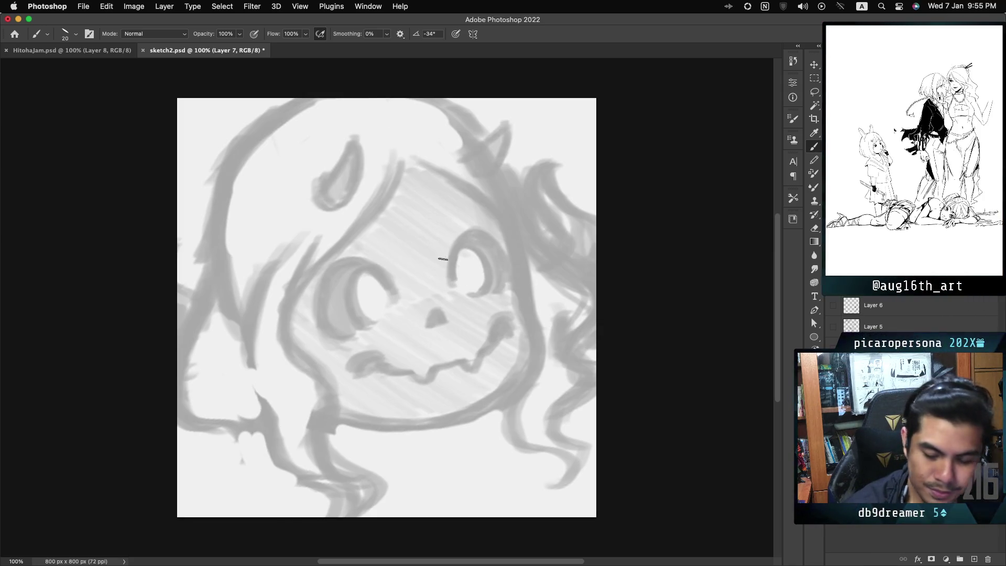
{"action": "key", "text": "ctrl+z"}
{"action": "key", "text": "ctrl+z"}
{"action": "key", "text": "ctrl+z"}
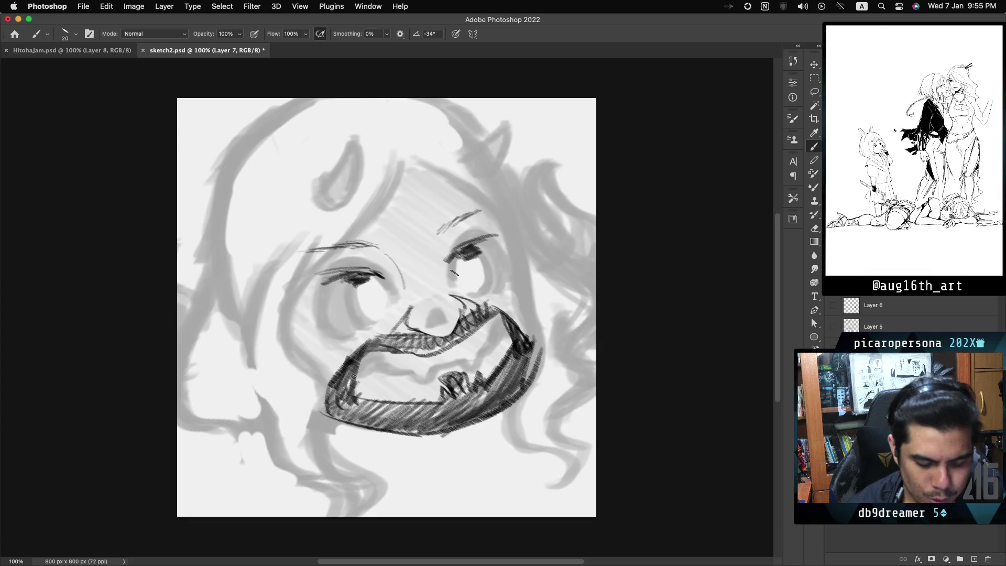
{"action": "key", "text": "ctrl+shift+z"}
{"action": "key", "text": "ctrl+shift+z"}
{"action": "key", "text": "ctrl+shift+z"}
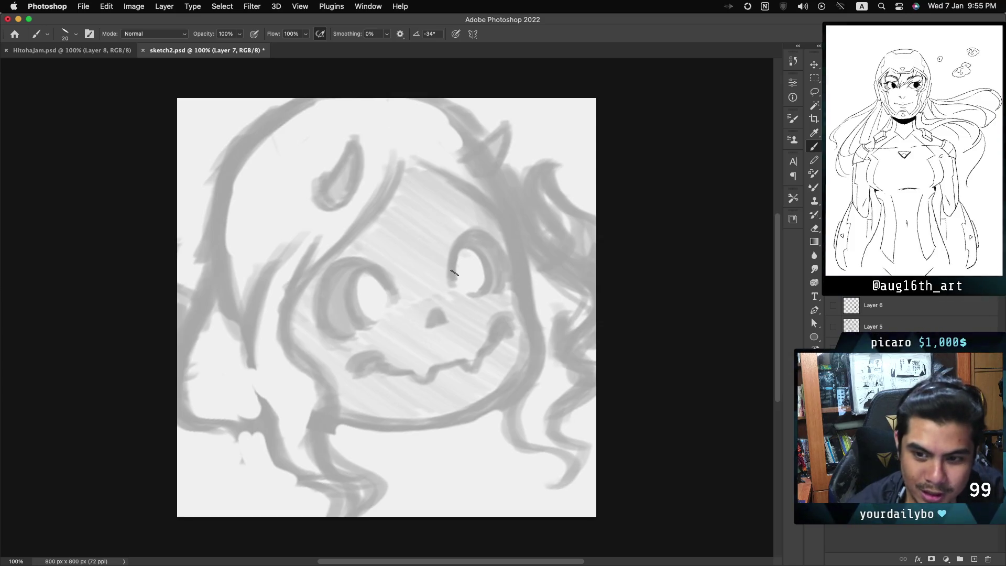
Ink dark eyebrows above the left and right eyes, redoing the left one after undos.
{"action": "mouse_move", "coordinate": [391, 265]}
{"action": "left_mouse_down"}
{"action": "mouse_move", "coordinate": [314, 273]}
{"action": "mouse_move", "coordinate": [386, 259]}
{"action": "left_mouse_up"}
{"action": "key", "text": "ctrl+z"}
{"action": "key", "text": "ctrl+z"}
{"action": "left_click_drag", "start_coordinate": [314, 272], "coordinate": [388, 262]}
{"action": "key", "text": "ctrl+z"}
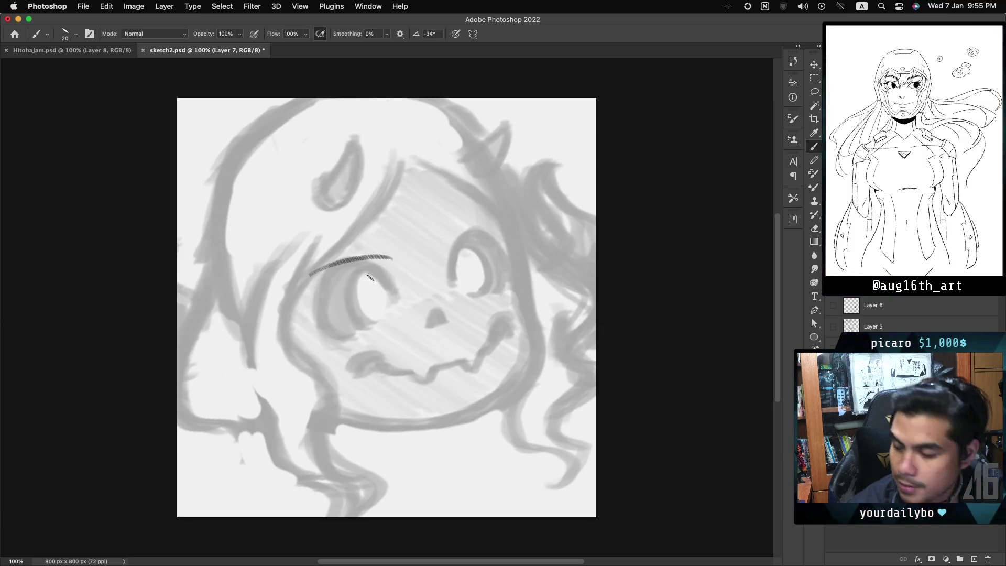
{"action": "left_click_drag", "start_coordinate": [394, 257], "coordinate": [389, 270]}
{"action": "mouse_move", "coordinate": [490, 214]}
{"action": "left_mouse_down"}
{"action": "mouse_move", "coordinate": [440, 242]}
{"action": "mouse_move", "coordinate": [448, 256]}
{"action": "left_mouse_up"}
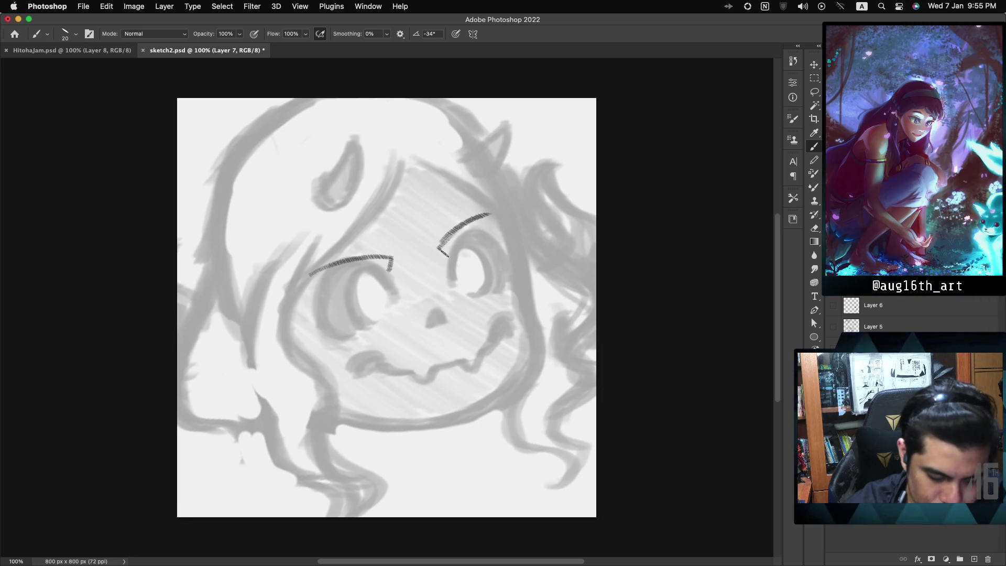
Fill both eyes with dense dark hatching and start a thin line beside the nose.
{"action": "mouse_move", "coordinate": [349, 297]}
{"action": "left_mouse_down"}
{"action": "mouse_move", "coordinate": [325, 291]}
{"action": "mouse_move", "coordinate": [302, 303]}
{"action": "mouse_move", "coordinate": [385, 296]}
{"action": "left_mouse_up"}
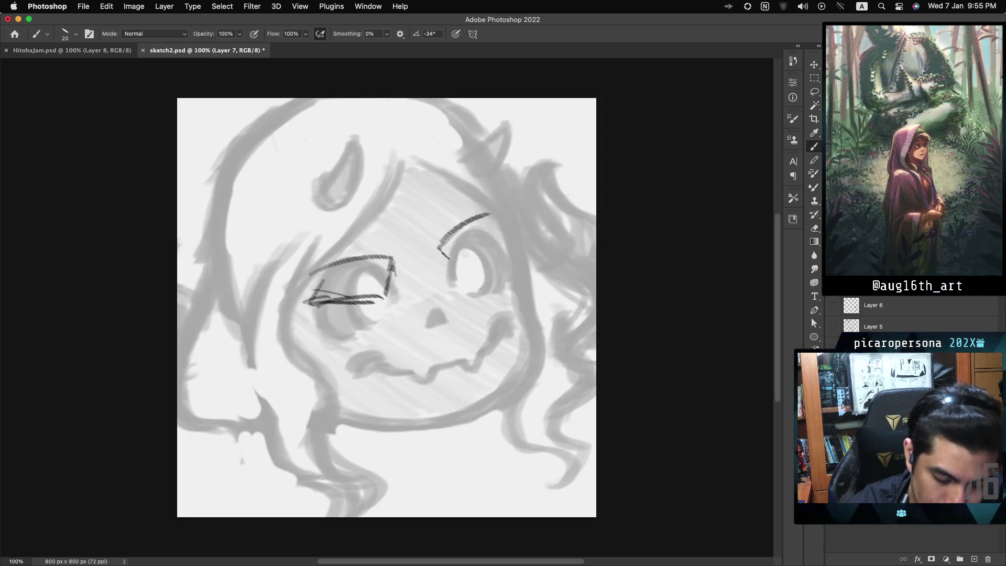
{"action": "left_click_drag", "start_coordinate": [487, 215], "coordinate": [422, 249]}
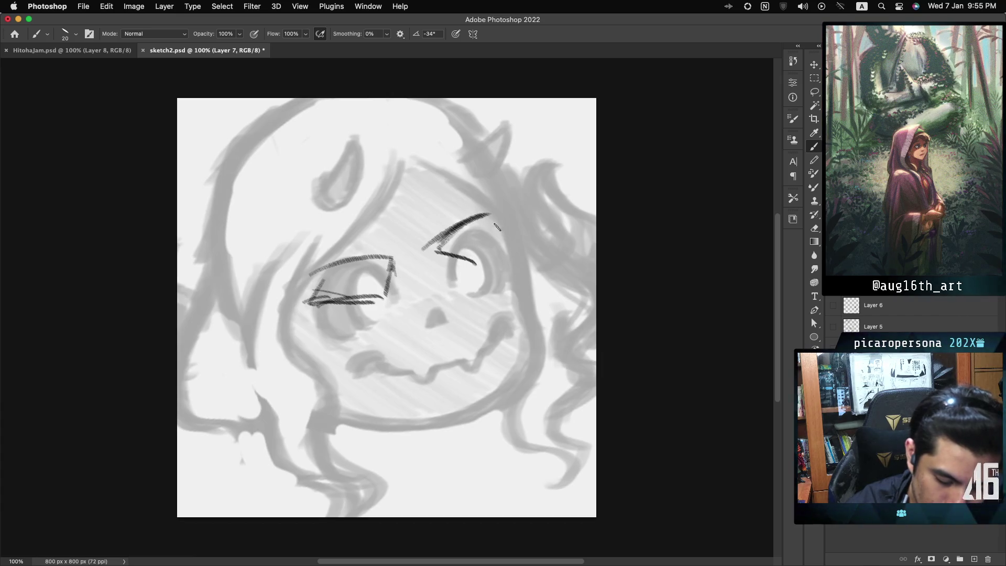
{"action": "left_click_drag", "start_coordinate": [497, 219], "coordinate": [478, 262]}
{"action": "mouse_move", "coordinate": [313, 297]}
{"action": "left_mouse_down"}
{"action": "mouse_move", "coordinate": [374, 255]}
{"action": "mouse_move", "coordinate": [341, 306]}
{"action": "mouse_move", "coordinate": [390, 309]}
{"action": "left_mouse_up"}
{"action": "left_click_drag", "start_coordinate": [393, 262], "coordinate": [395, 309]}
{"action": "mouse_move", "coordinate": [435, 251]}
{"action": "left_mouse_down"}
{"action": "mouse_move", "coordinate": [472, 223]}
{"action": "mouse_move", "coordinate": [494, 222]}
{"action": "left_mouse_up"}
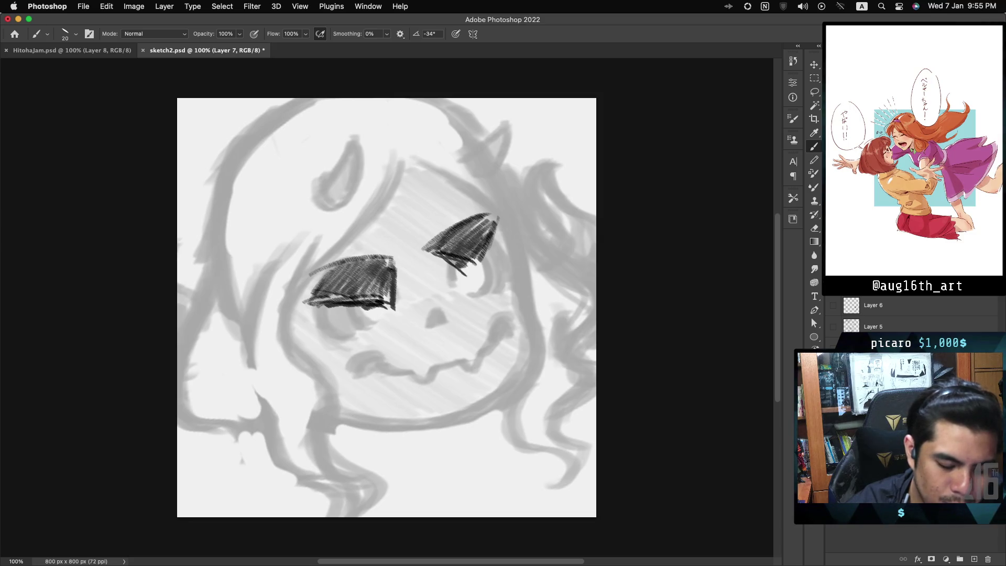
{"action": "left_click_drag", "start_coordinate": [391, 260], "coordinate": [407, 284]}
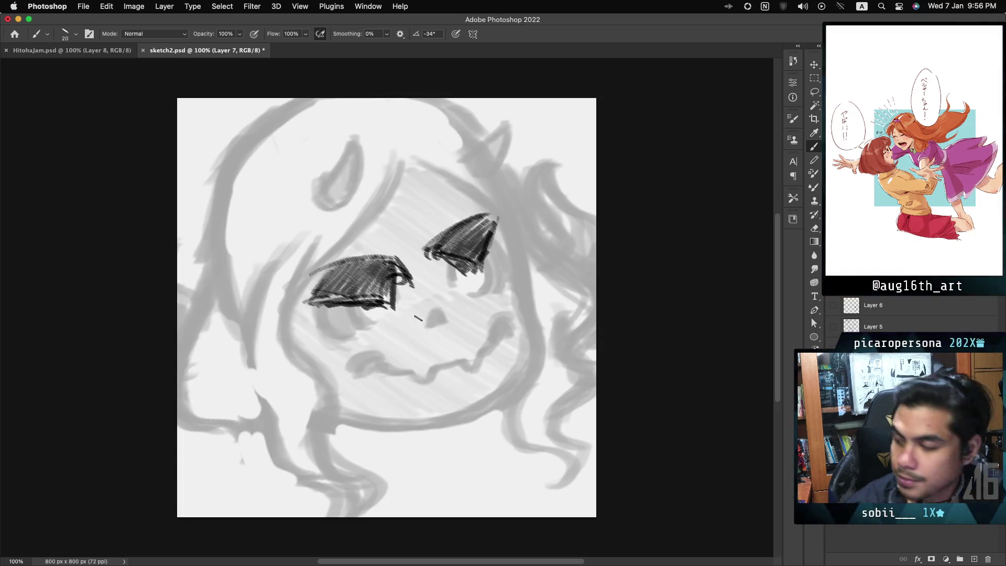
{"action": "mouse_move", "coordinate": [417, 315]}
{"action": "left_mouse_down"}
{"action": "mouse_move", "coordinate": [420, 348]}
{"action": "mouse_move", "coordinate": [433, 348]}
{"action": "left_mouse_up"}
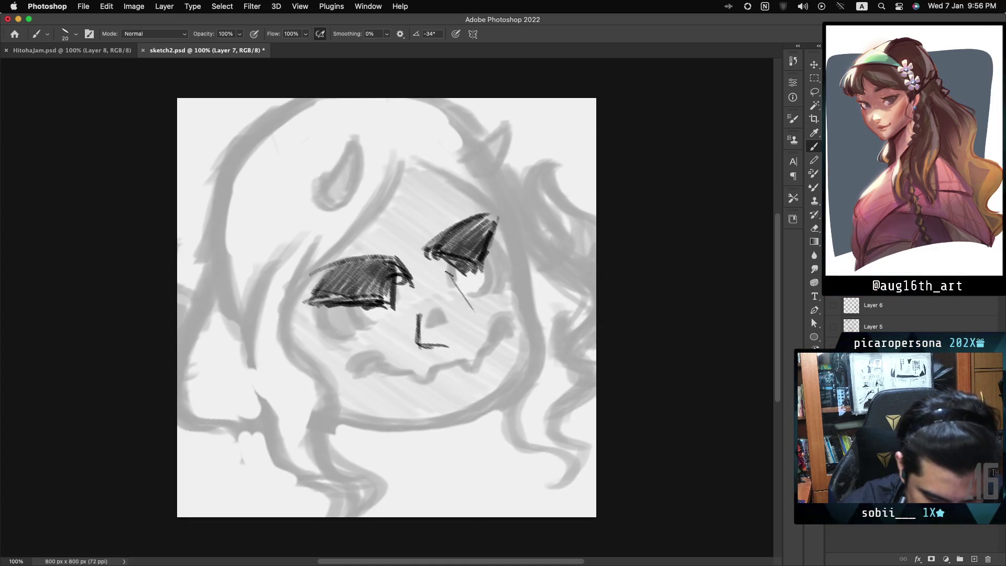
Draw the nose's side lines from the inner eye corner and hatch its base edge.
{"action": "mouse_move", "coordinate": [481, 319]}
{"action": "left_mouse_down"}
{"action": "mouse_move", "coordinate": [470, 349]}
{"action": "mouse_move", "coordinate": [426, 347]}
{"action": "mouse_move", "coordinate": [462, 350]}
{"action": "mouse_move", "coordinate": [481, 338]}
{"action": "mouse_move", "coordinate": [484, 320]}
{"action": "mouse_move", "coordinate": [472, 357]}
{"action": "left_mouse_up"}
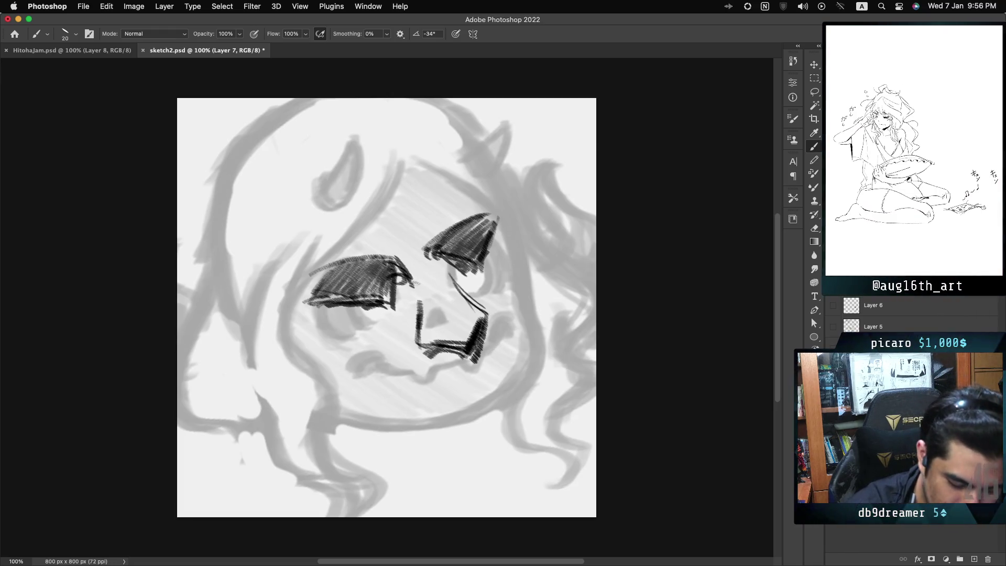
{"action": "left_click_drag", "start_coordinate": [408, 270], "coordinate": [424, 306]}
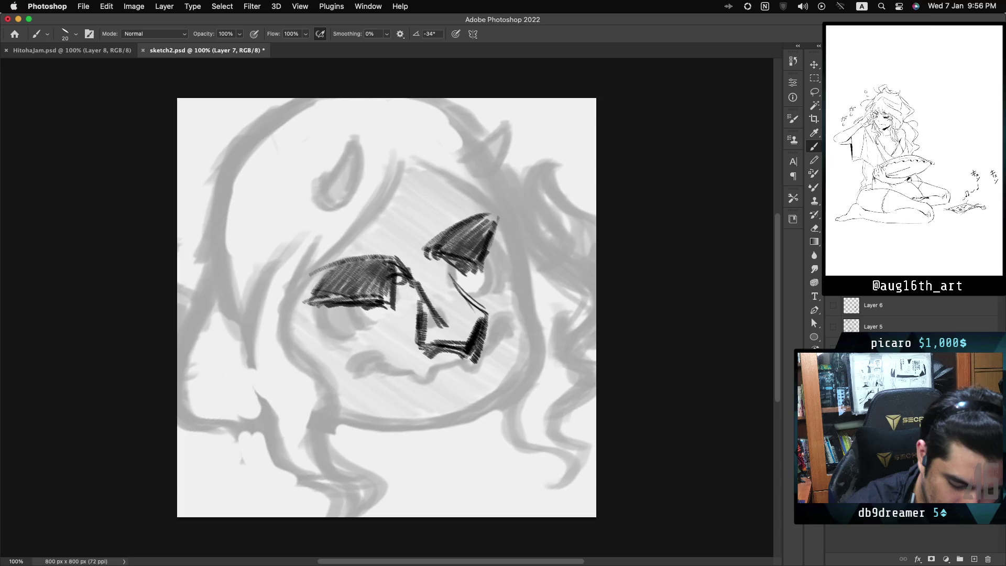
{"action": "mouse_move", "coordinate": [399, 275]}
{"action": "left_mouse_down"}
{"action": "mouse_move", "coordinate": [409, 293]}
{"action": "mouse_move", "coordinate": [399, 346]}
{"action": "left_mouse_up"}
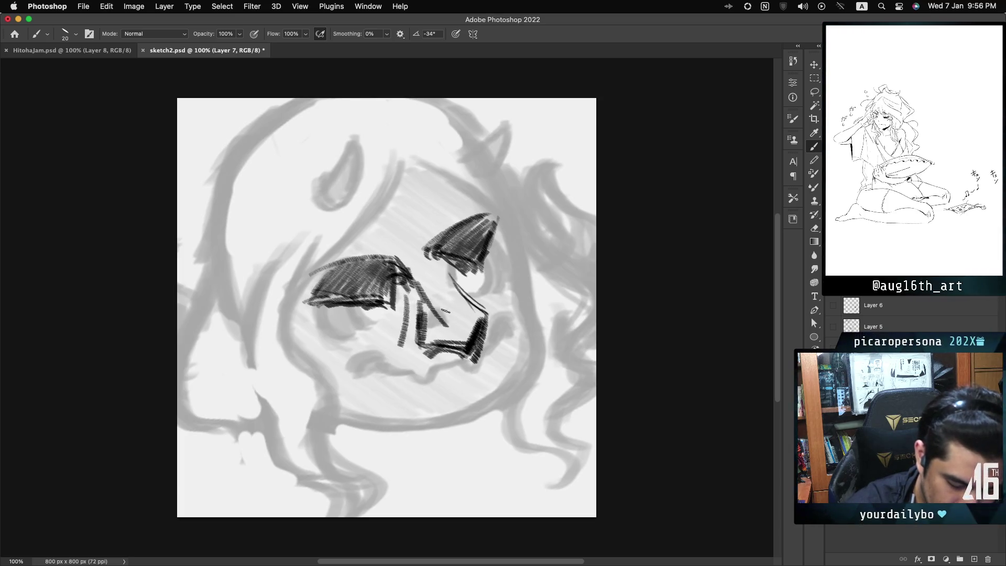
{"action": "left_click_drag", "start_coordinate": [488, 320], "coordinate": [485, 366]}
{"action": "left_click_drag", "start_coordinate": [487, 328], "coordinate": [474, 373]}
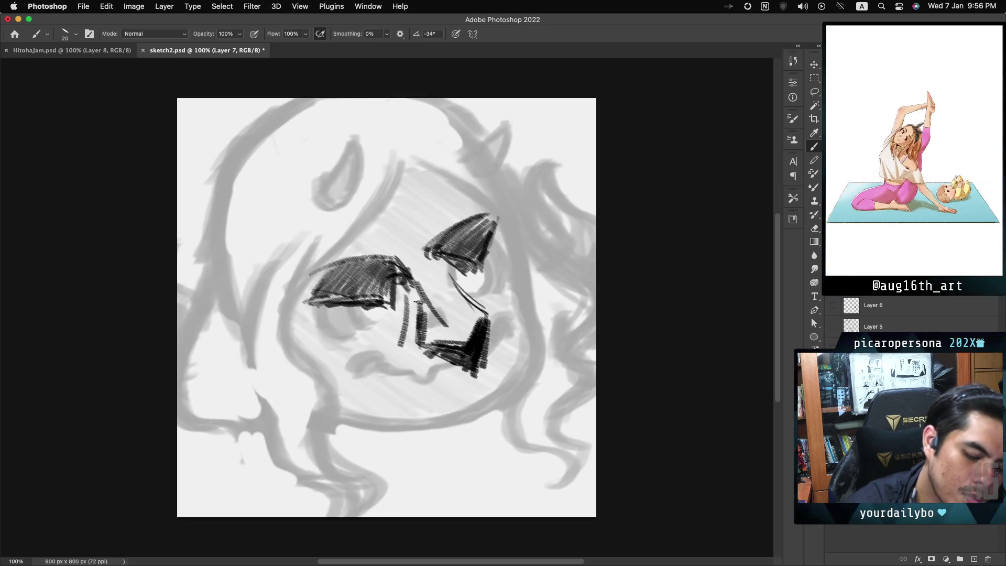
Hatch dense shading along the nose side, darken the left eye and add a right lash flick.
{"action": "left_click_drag", "start_coordinate": [409, 275], "coordinate": [443, 335]}
{"action": "left_click_drag", "start_coordinate": [411, 283], "coordinate": [437, 343]}
{"action": "mouse_move", "coordinate": [414, 304]}
{"action": "left_mouse_down"}
{"action": "mouse_move", "coordinate": [436, 341]}
{"action": "mouse_move", "coordinate": [427, 346]}
{"action": "left_mouse_up"}
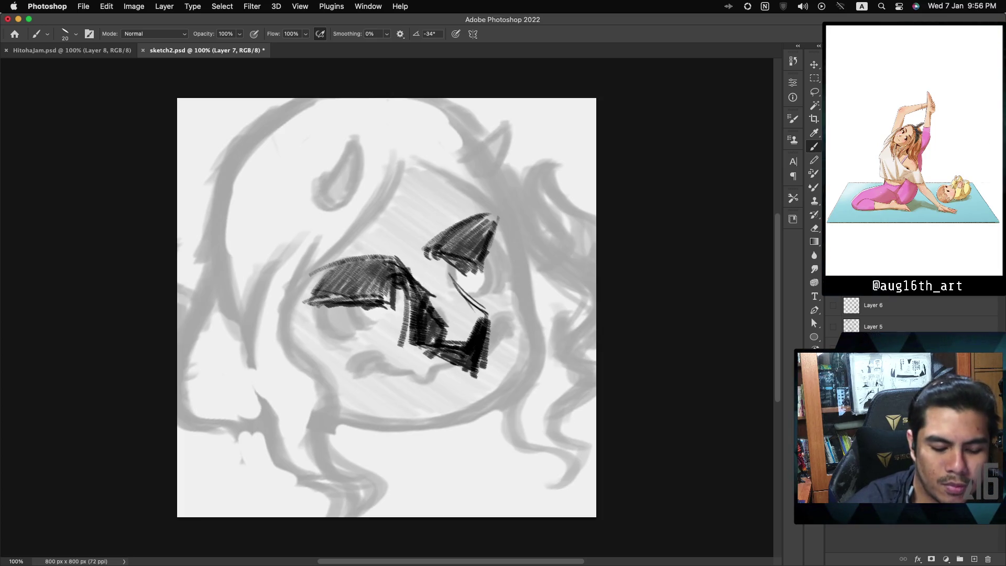
{"action": "mouse_move", "coordinate": [395, 286]}
{"action": "left_mouse_down"}
{"action": "mouse_move", "coordinate": [356, 298]}
{"action": "mouse_move", "coordinate": [392, 292]}
{"action": "left_mouse_up"}
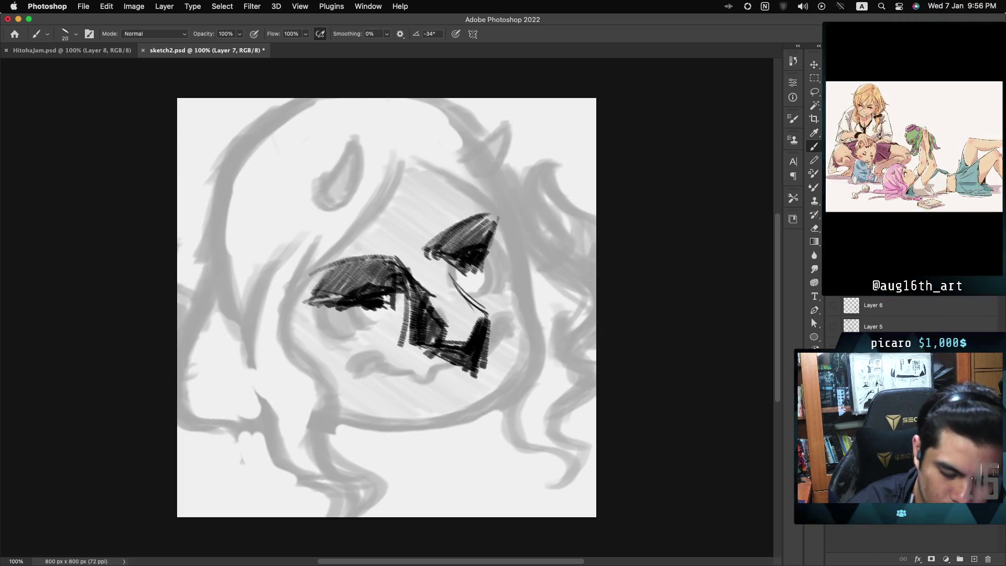
{"action": "left_click_drag", "start_coordinate": [490, 239], "coordinate": [504, 249]}
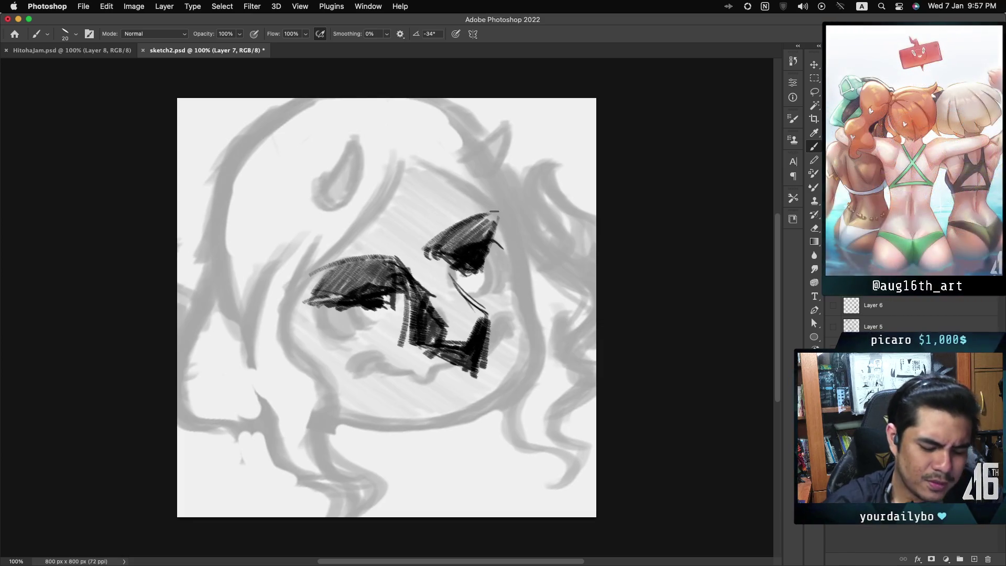
Deepen the hatched shadows over the right eye and beneath the left eye.
{"action": "left_click_drag", "start_coordinate": [429, 245], "coordinate": [475, 209]}
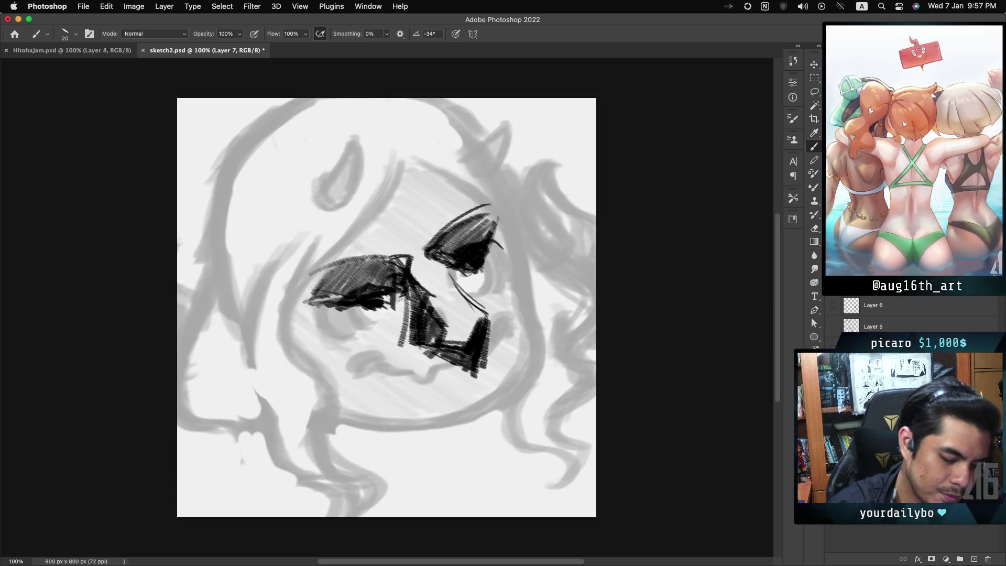
{"action": "left_click_drag", "start_coordinate": [396, 302], "coordinate": [385, 324]}
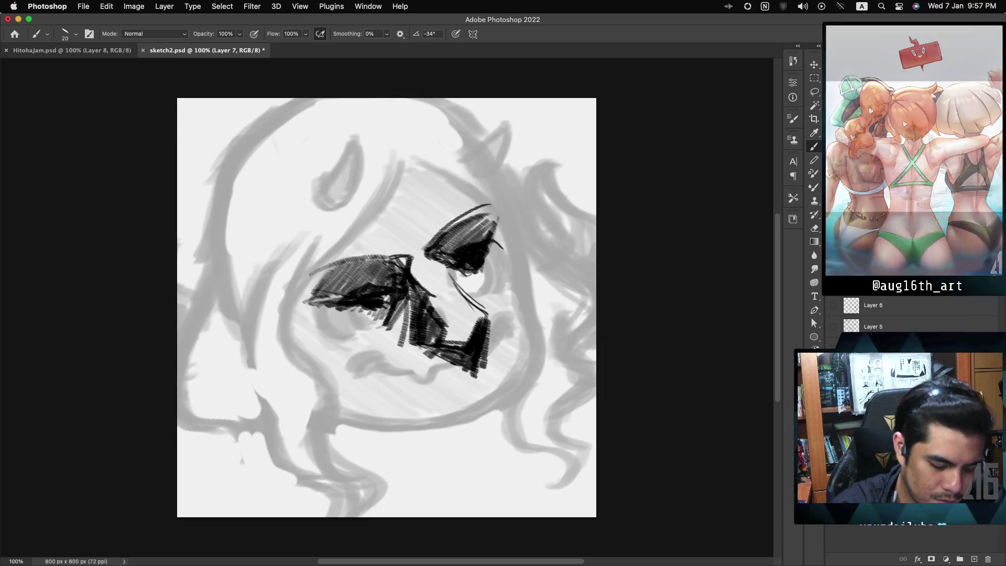
{"action": "left_click_drag", "start_coordinate": [390, 298], "coordinate": [370, 331]}
{"action": "left_click_drag", "start_coordinate": [379, 307], "coordinate": [361, 325]}
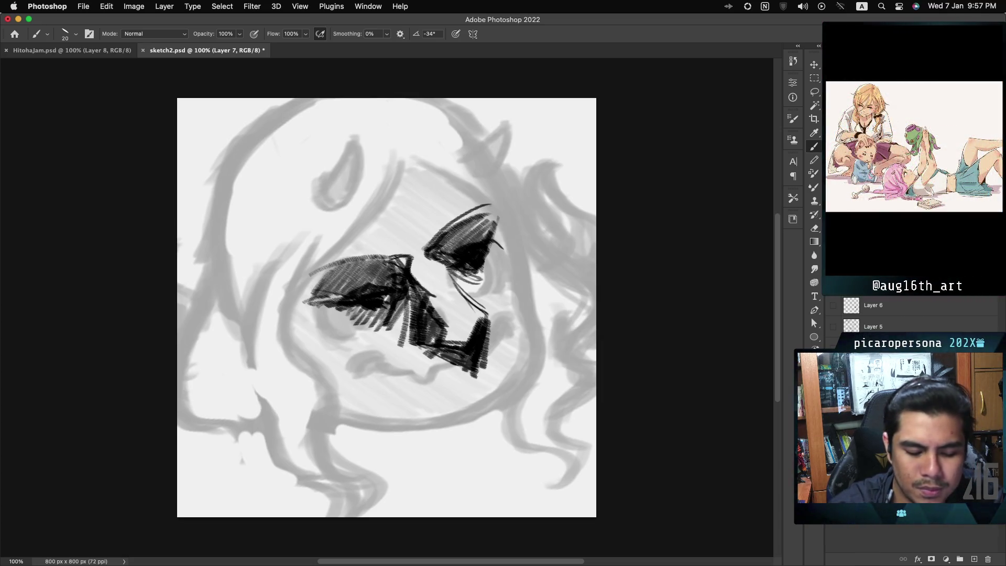
{"action": "left_click_drag", "start_coordinate": [449, 273], "coordinate": [441, 253]}
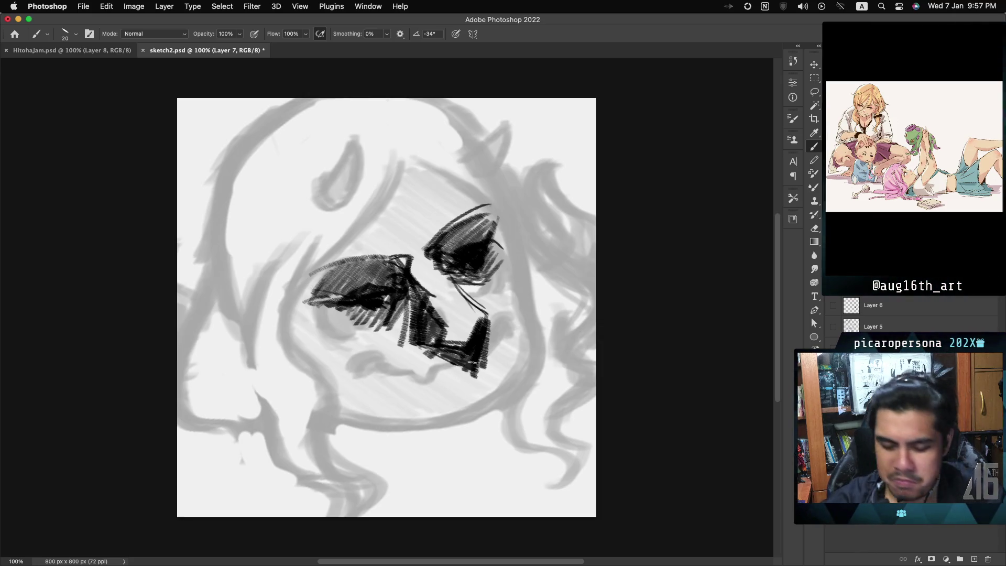
Block out the boxy beard below the chin with heavy vertical and diagonal hatching.
{"action": "left_click_drag", "start_coordinate": [444, 355], "coordinate": [416, 369]}
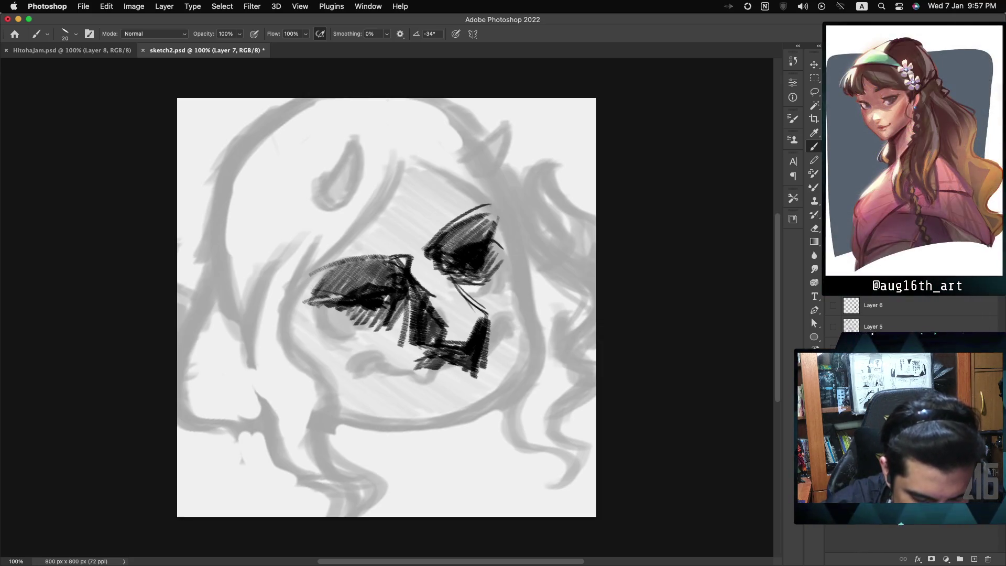
{"action": "left_click_drag", "start_coordinate": [485, 344], "coordinate": [504, 329]}
{"action": "left_click_drag", "start_coordinate": [420, 362], "coordinate": [412, 436]}
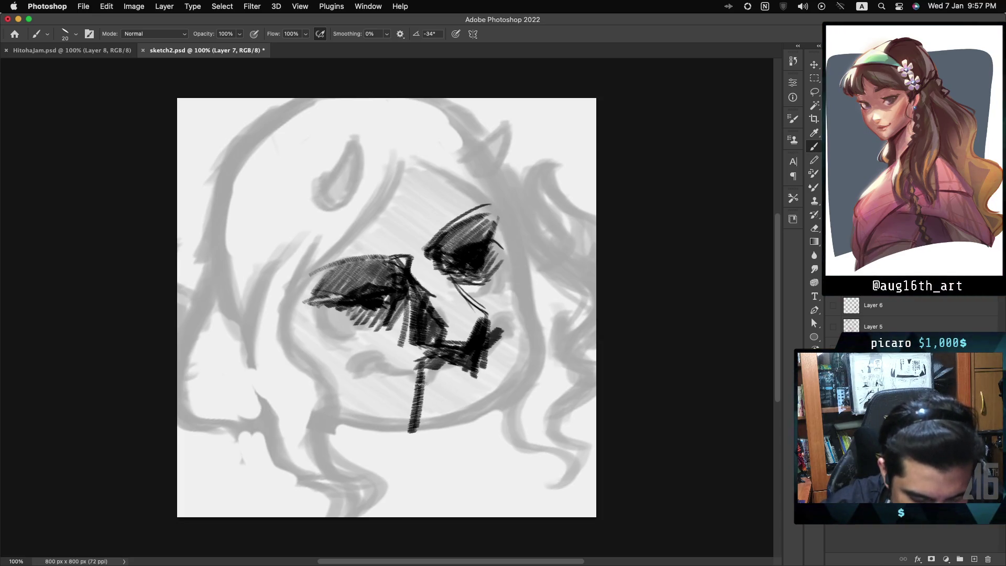
{"action": "mouse_move", "coordinate": [495, 330]}
{"action": "left_mouse_down"}
{"action": "mouse_move", "coordinate": [524, 383]}
{"action": "mouse_move", "coordinate": [548, 370]}
{"action": "left_mouse_up"}
{"action": "left_click_drag", "start_coordinate": [426, 360], "coordinate": [417, 427]}
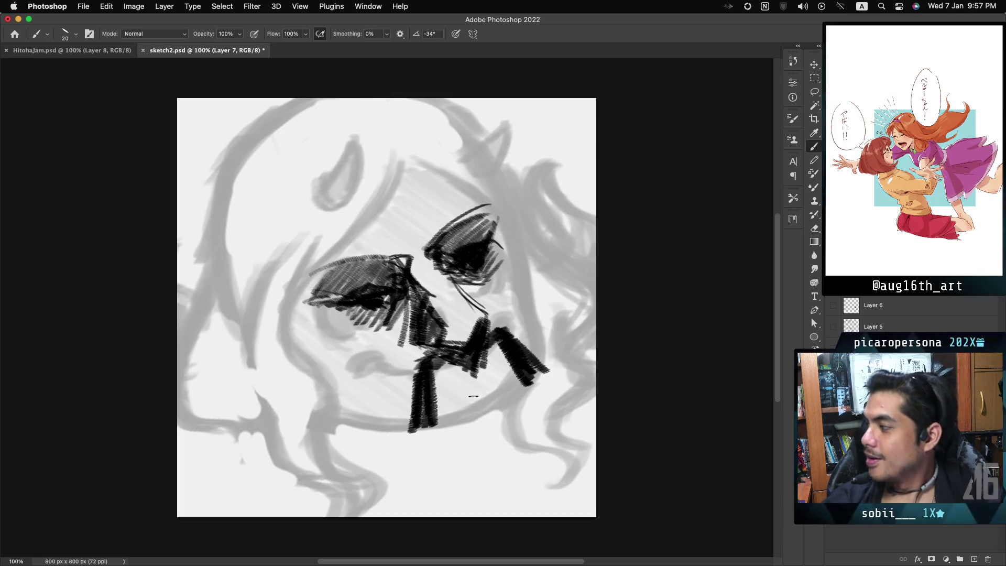
{"action": "left_click_drag", "start_coordinate": [439, 411], "coordinate": [484, 425]}
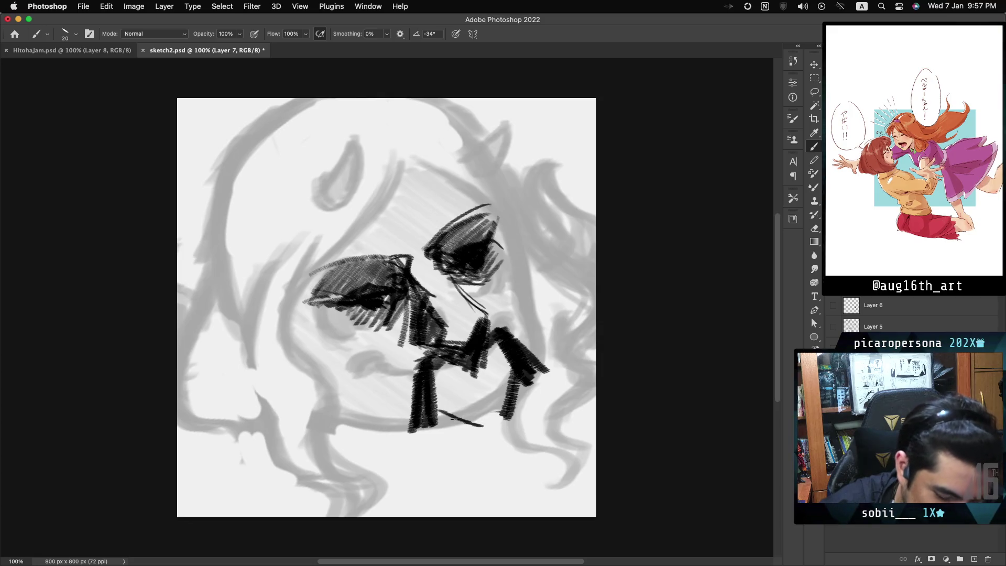
{"action": "mouse_move", "coordinate": [540, 373]}
{"action": "left_mouse_down"}
{"action": "mouse_move", "coordinate": [506, 420]}
{"action": "mouse_move", "coordinate": [519, 418]}
{"action": "mouse_move", "coordinate": [436, 424]}
{"action": "mouse_move", "coordinate": [456, 443]}
{"action": "left_mouse_up"}
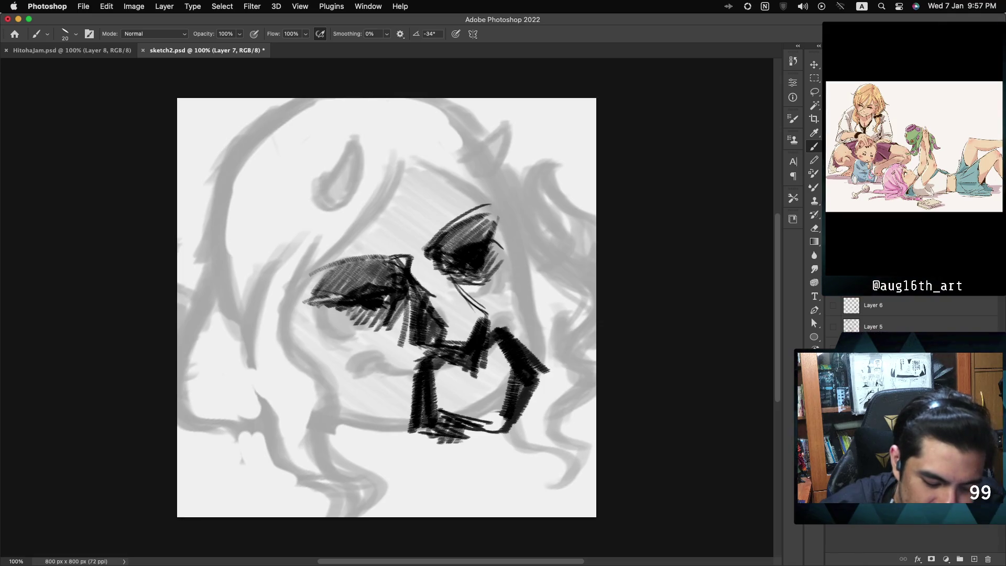
{"action": "mouse_move", "coordinate": [535, 392]}
{"action": "left_mouse_down"}
{"action": "mouse_move", "coordinate": [466, 452]}
{"action": "mouse_move", "coordinate": [522, 446]}
{"action": "left_mouse_up"}
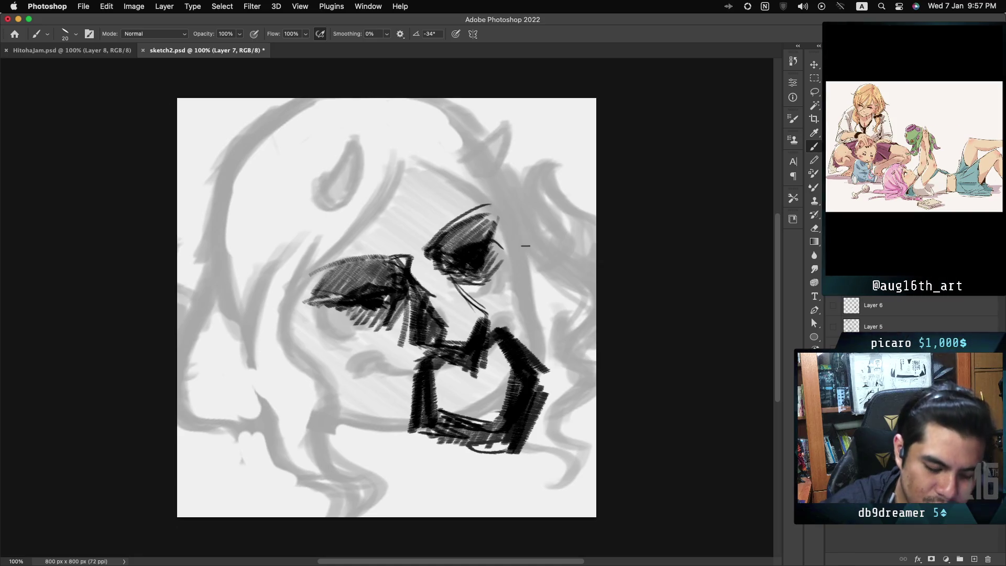
Line the beard's bottom edge, hatch the right jaw and cheek, and fill a dark triangle in the beard.
{"action": "left_click_drag", "start_coordinate": [513, 221], "coordinate": [527, 265]}
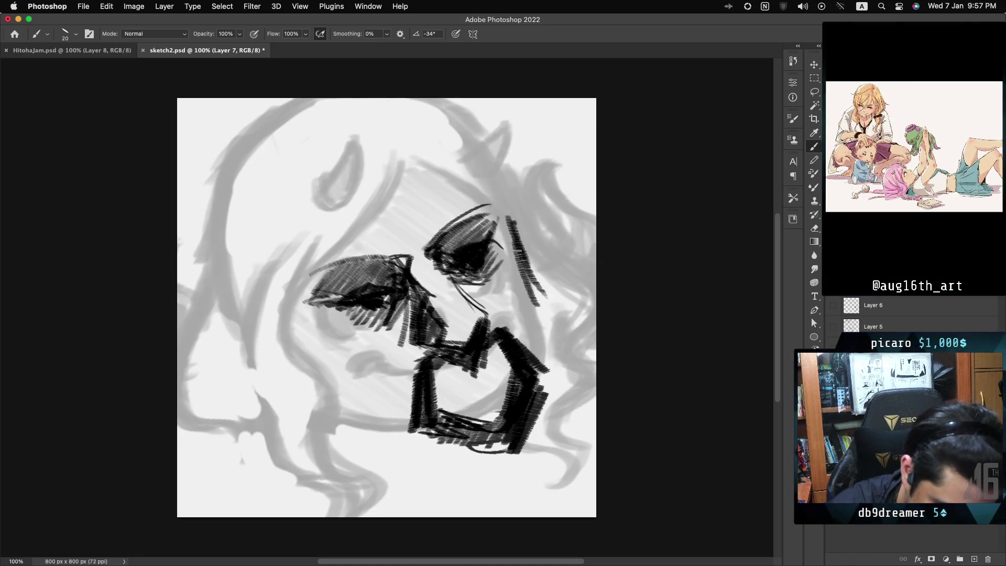
{"action": "left_click_drag", "start_coordinate": [552, 321], "coordinate": [555, 338]}
{"action": "left_click_drag", "start_coordinate": [465, 449], "coordinate": [398, 436]}
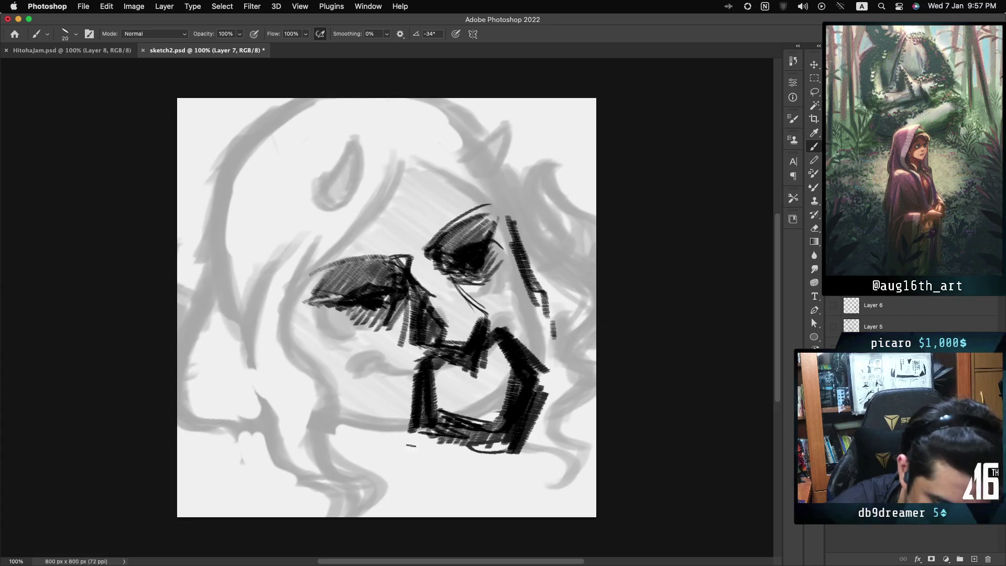
{"action": "mouse_move", "coordinate": [356, 418]}
{"action": "left_mouse_down"}
{"action": "mouse_move", "coordinate": [412, 422]}
{"action": "mouse_move", "coordinate": [409, 430]}
{"action": "mouse_move", "coordinate": [464, 452]}
{"action": "left_mouse_up"}
{"action": "mouse_move", "coordinate": [535, 312]}
{"action": "left_mouse_down"}
{"action": "mouse_move", "coordinate": [548, 377]}
{"action": "mouse_move", "coordinate": [560, 340]}
{"action": "mouse_move", "coordinate": [532, 407]}
{"action": "left_mouse_up"}
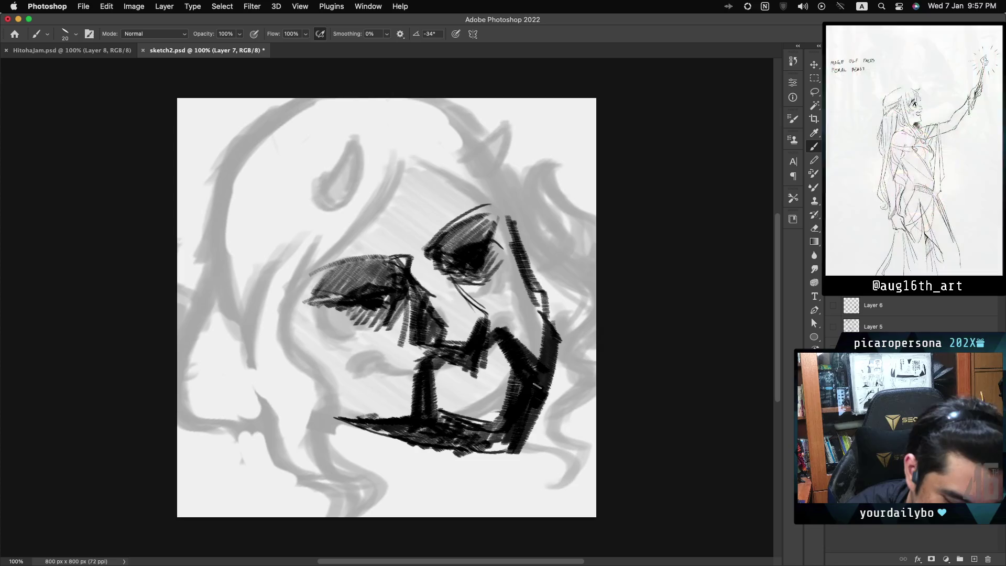
{"action": "left_click_drag", "start_coordinate": [557, 358], "coordinate": [555, 370]}
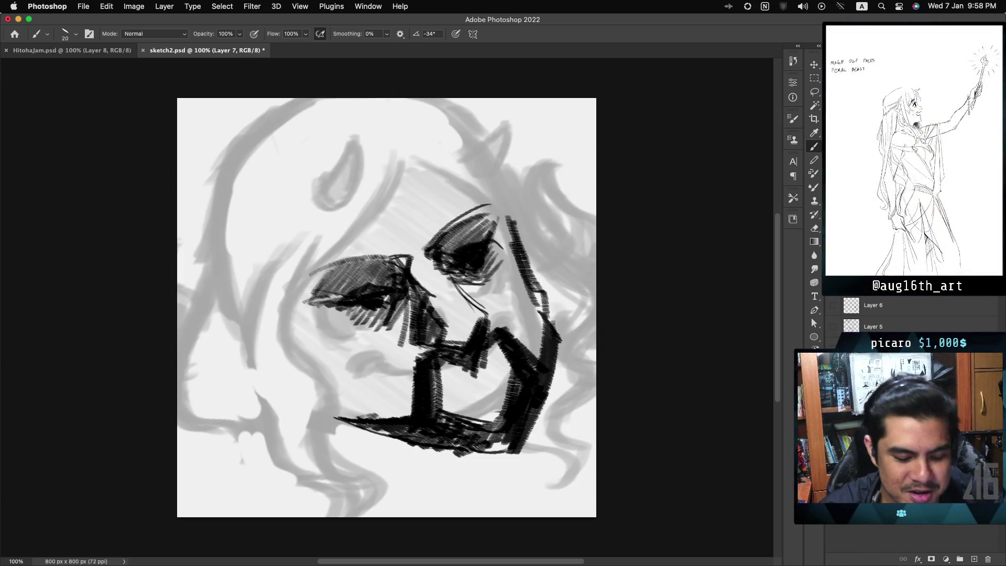
{"action": "left_click_drag", "start_coordinate": [477, 388], "coordinate": [457, 396]}
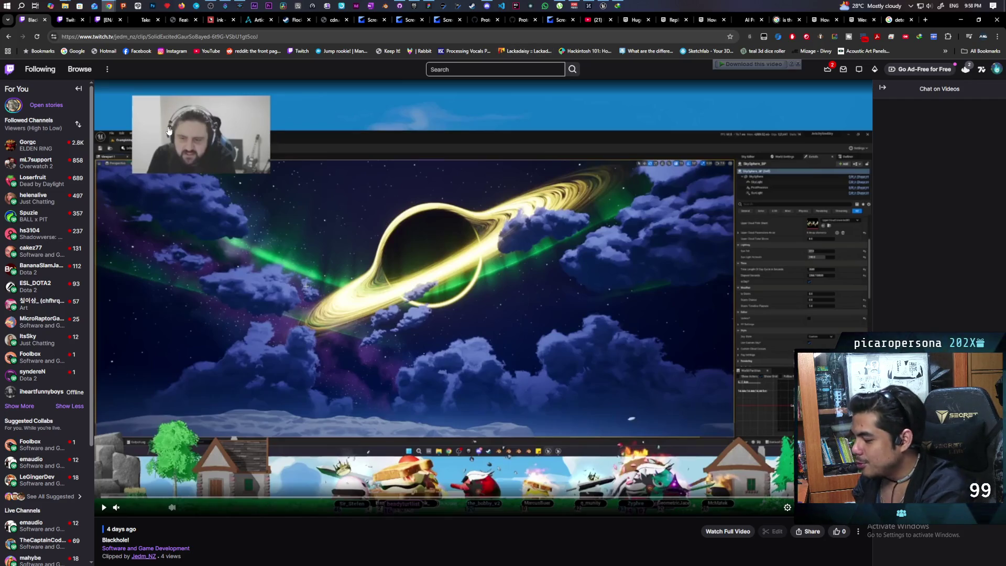
Snip the clip's facecam area and open the snip from the notification.
{"action": "key", "text": "super+shift+s"}
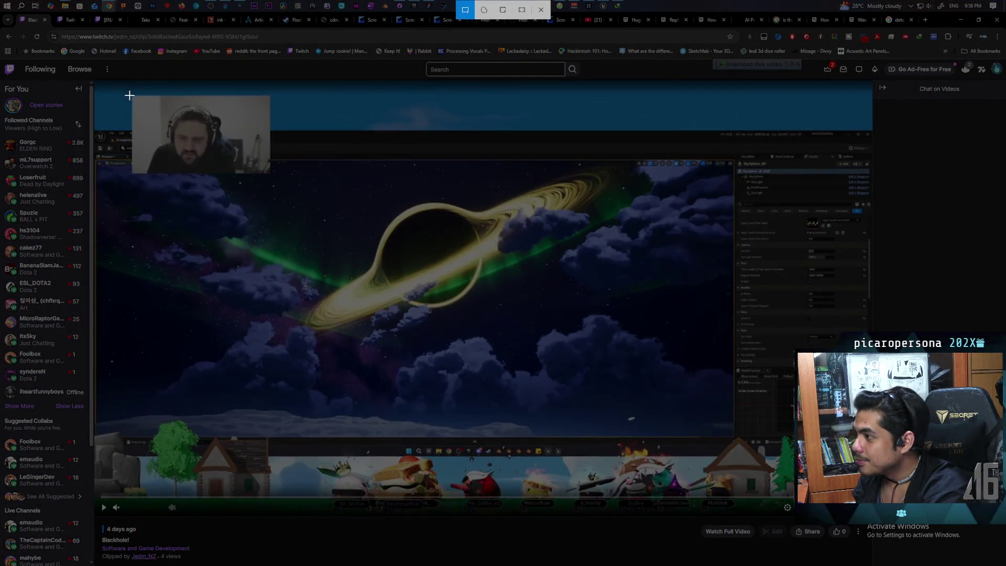
{"action": "left_click_drag", "start_coordinate": [131, 94], "coordinate": [270, 174]}
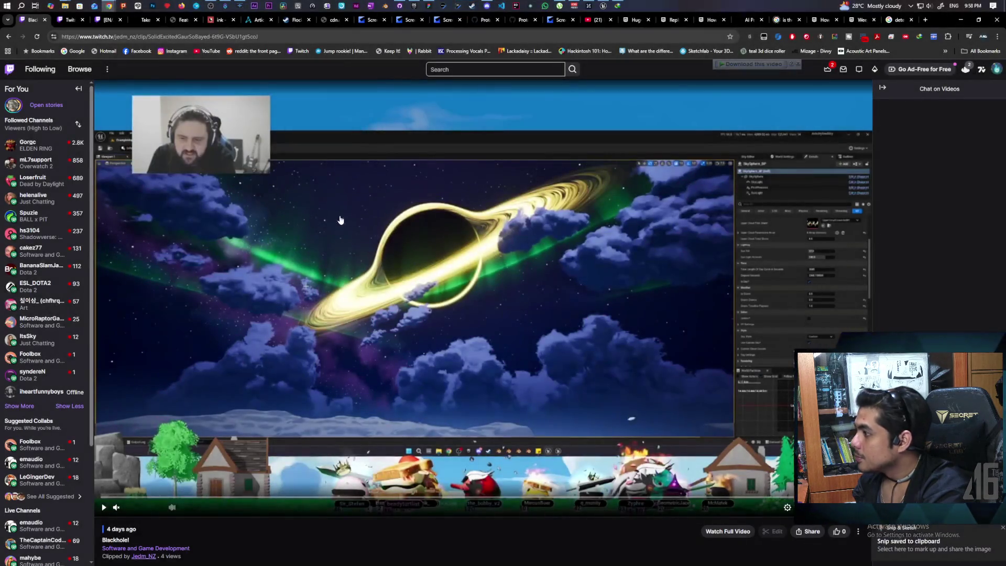
{"action": "left_click", "coordinate": [920, 545]}
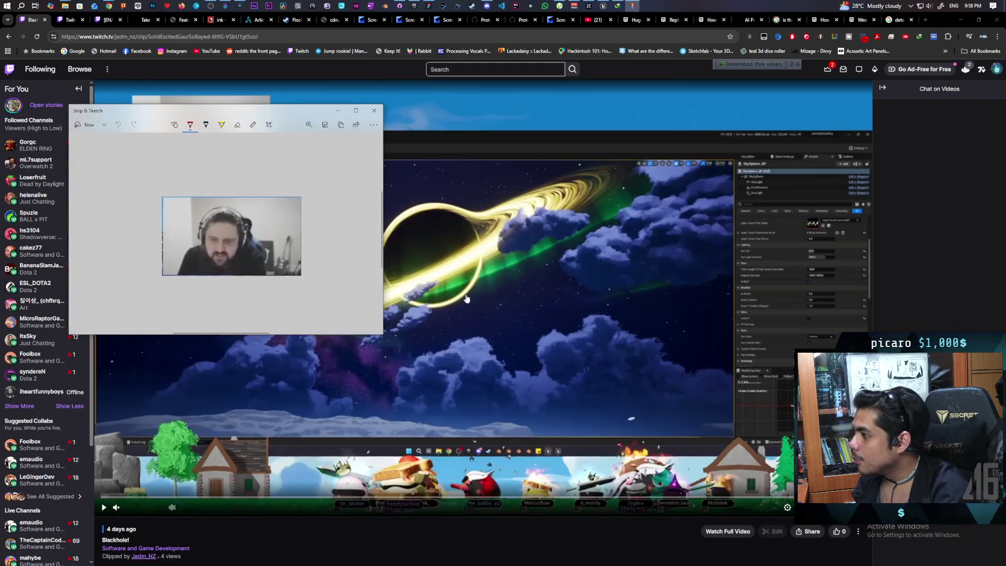
Maximize the Snip & Sketch window and zoom in on the webcam image.
{"action": "scroll", "coordinate": [244, 209], "scroll_direction": "up", "scroll_amount": 3, "text": "ctrl"}
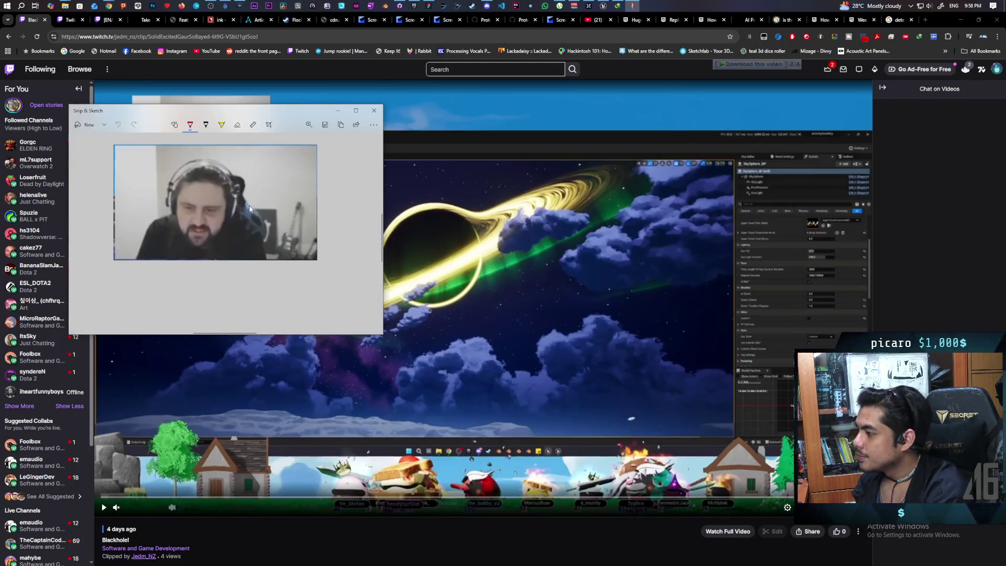
{"action": "scroll", "coordinate": [250, 208], "scroll_direction": "up", "scroll_amount": 2, "text": "ctrl"}
{"action": "double_click", "coordinate": [290, 111]}
{"action": "scroll", "coordinate": [517, 336], "scroll_direction": "down", "scroll_amount": 4, "text": "ctrl"}
{"action": "scroll", "coordinate": [524, 304], "scroll_direction": "up", "scroll_amount": 5, "text": "ctrl"}
{"action": "scroll", "coordinate": [526, 295], "scroll_direction": "up", "scroll_amount": 1, "text": "ctrl"}
{"action": "scroll", "coordinate": [527, 293], "scroll_direction": "down", "scroll_amount": 1, "text": "ctrl"}
{"action": "scroll", "coordinate": [527, 291], "scroll_direction": "up", "scroll_amount": 2, "text": "ctrl"}
{"action": "scroll", "coordinate": [528, 288], "scroll_direction": "down", "scroll_amount": 1, "text": "ctrl"}
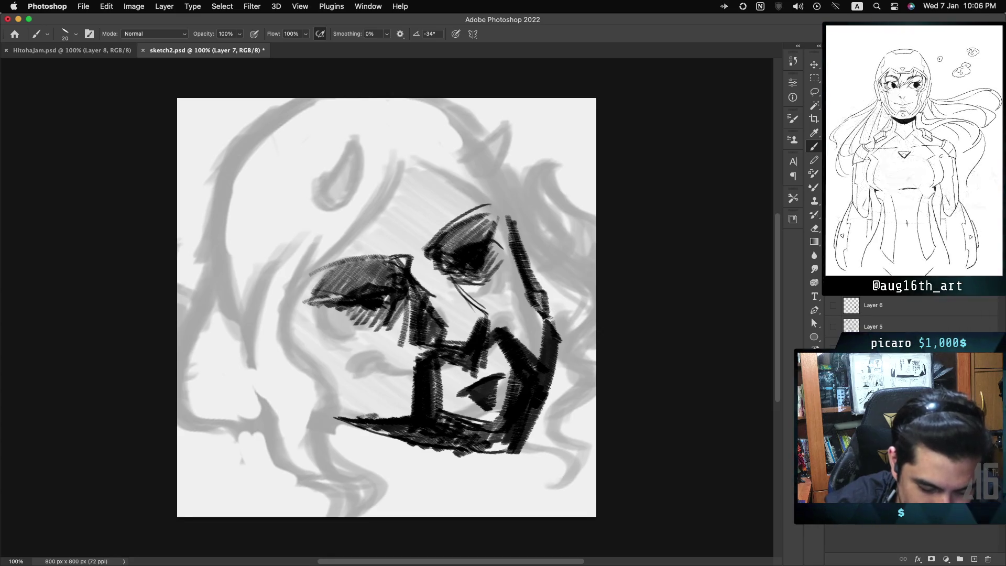
Hatch the right cheek contour and jaw, then densely hatch below the left eye and down the left cheek.
{"action": "mouse_move", "coordinate": [523, 291]}
{"action": "left_mouse_down"}
{"action": "mouse_move", "coordinate": [539, 329]}
{"action": "mouse_move", "coordinate": [554, 309]}
{"action": "mouse_move", "coordinate": [556, 340]}
{"action": "left_mouse_up"}
{"action": "mouse_move", "coordinate": [388, 417]}
{"action": "left_mouse_down"}
{"action": "mouse_move", "coordinate": [339, 413]}
{"action": "mouse_move", "coordinate": [370, 422]}
{"action": "left_mouse_up"}
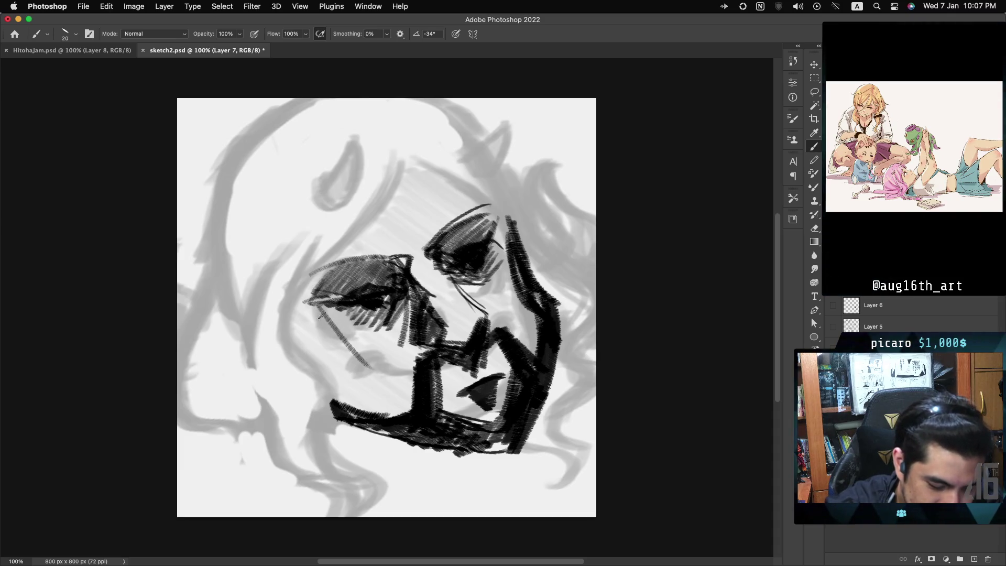
{"action": "left_click_drag", "start_coordinate": [317, 312], "coordinate": [365, 358]}
{"action": "mouse_move", "coordinate": [320, 307]}
{"action": "left_mouse_down"}
{"action": "mouse_move", "coordinate": [388, 362]}
{"action": "mouse_move", "coordinate": [410, 406]}
{"action": "left_mouse_up"}
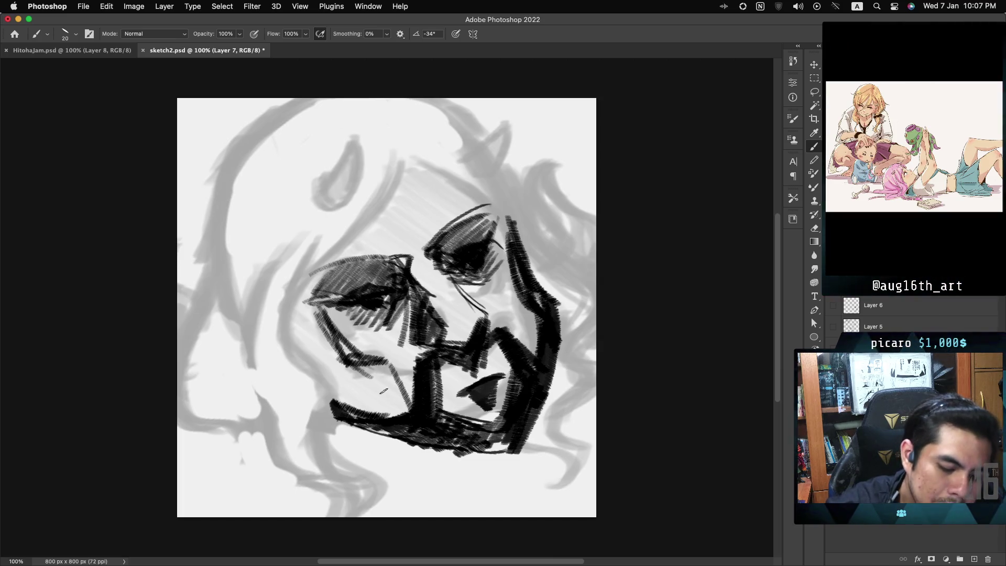
{"action": "left_click_drag", "start_coordinate": [388, 368], "coordinate": [403, 399]}
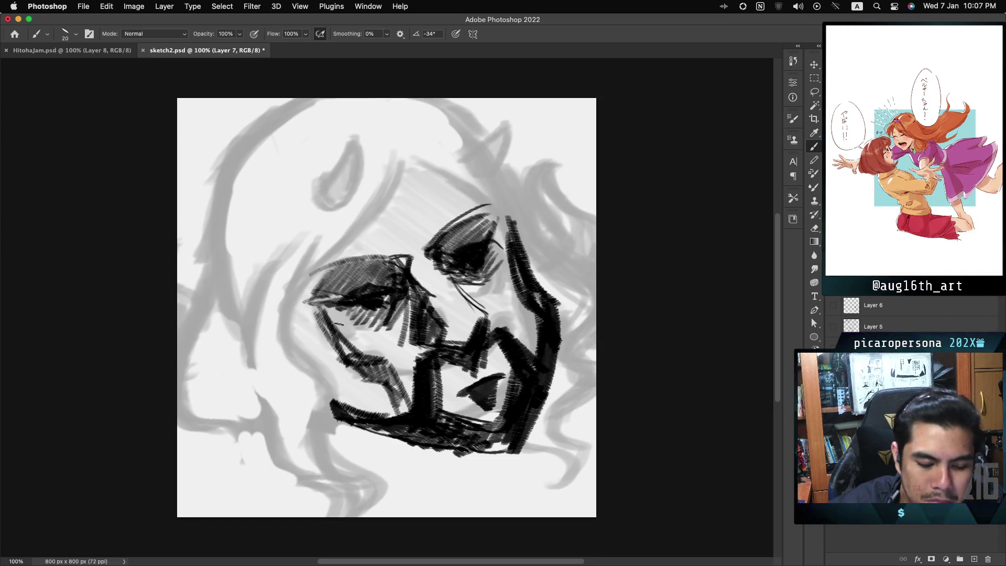
{"action": "left_click_drag", "start_coordinate": [322, 323], "coordinate": [332, 344]}
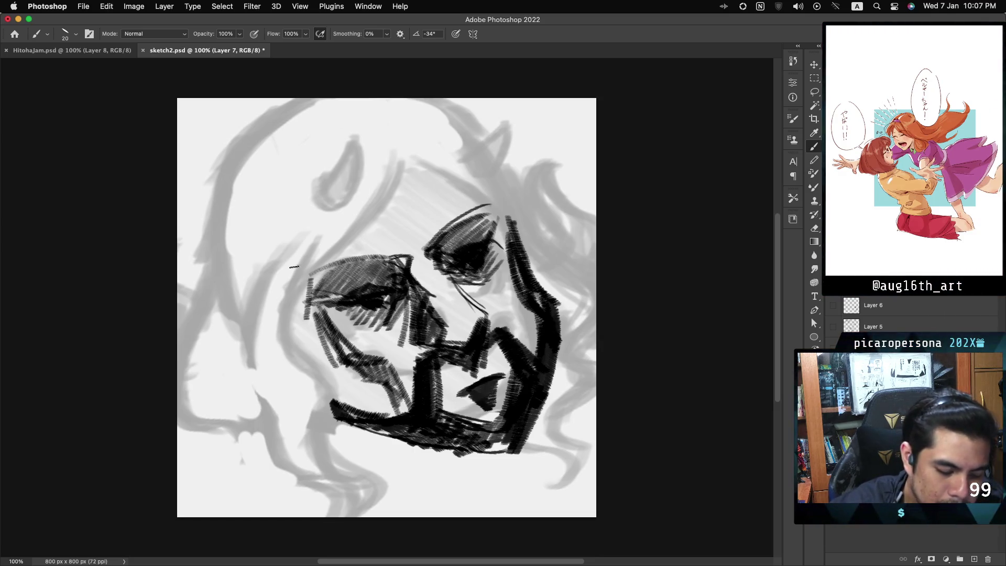
{"action": "mouse_move", "coordinate": [291, 294]}
{"action": "left_mouse_down"}
{"action": "mouse_move", "coordinate": [307, 356]}
{"action": "mouse_move", "coordinate": [336, 399]}
{"action": "mouse_move", "coordinate": [372, 417]}
{"action": "left_mouse_up"}
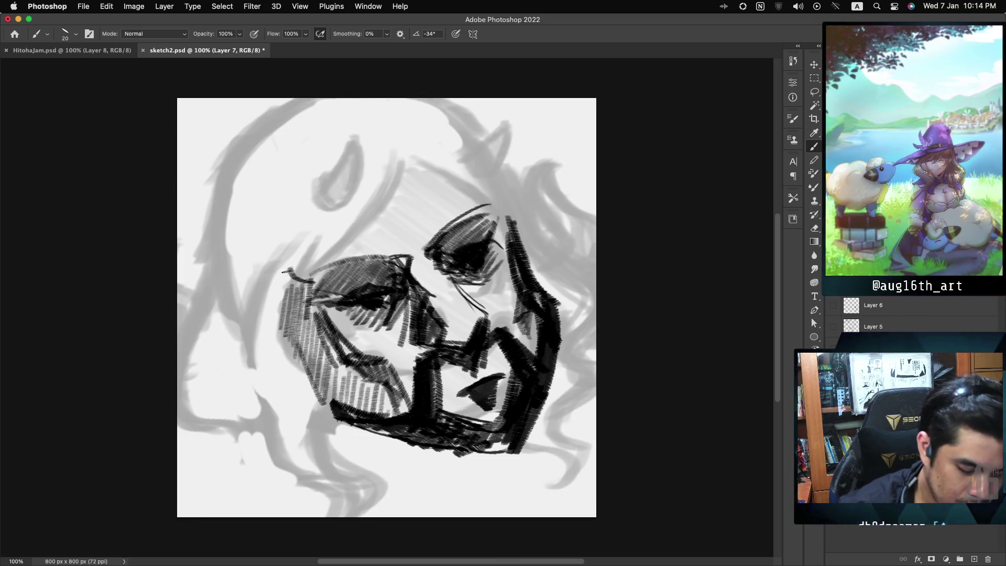
Hatch along the face's left edge and put Layer 7's strokes into Free Transform.
{"action": "left_click_drag", "start_coordinate": [287, 272], "coordinate": [277, 307]}
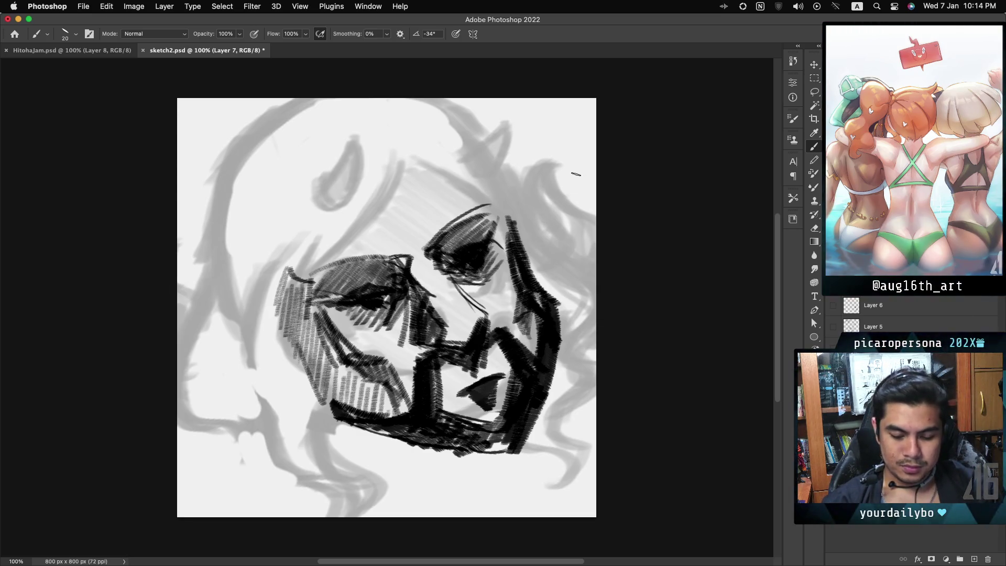
{"action": "key", "text": "ctrl+t"}
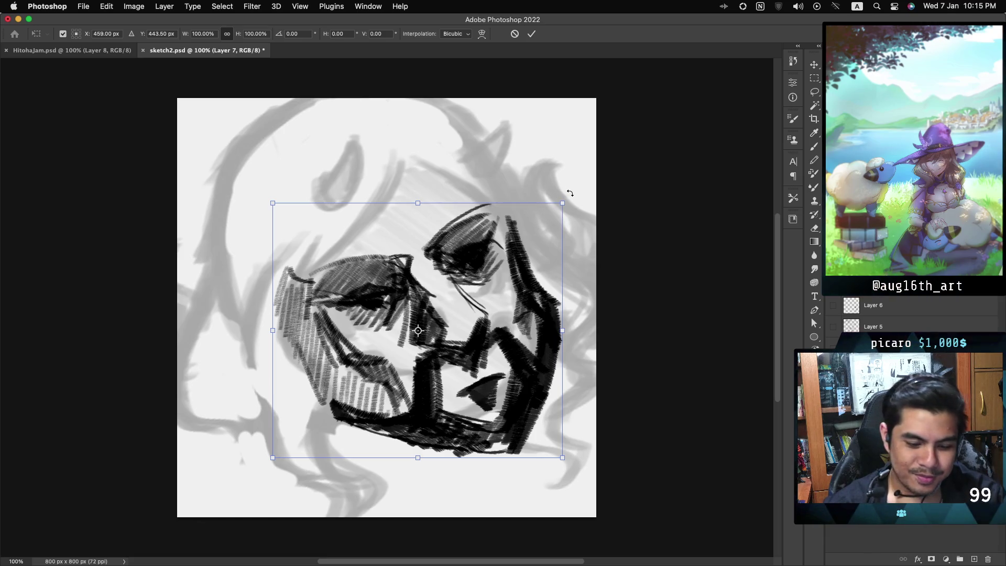
Rotate the face strokes about 9° clockwise and commit the transform.
{"action": "left_click_drag", "start_coordinate": [569, 195], "coordinate": [566, 226]}
{"action": "left_click_drag", "start_coordinate": [564, 235], "coordinate": [562, 237]}
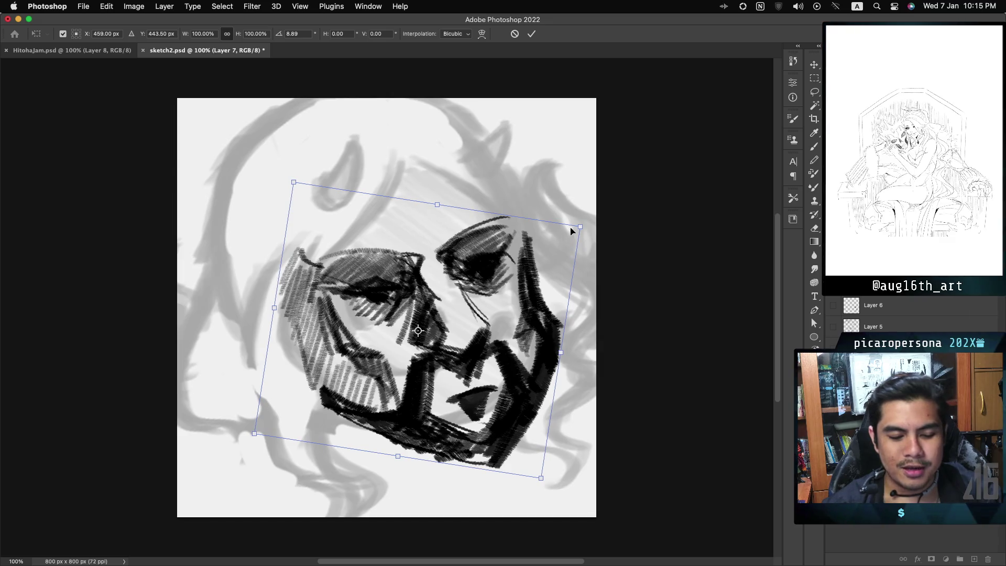
{"action": "key", "text": "Return"}
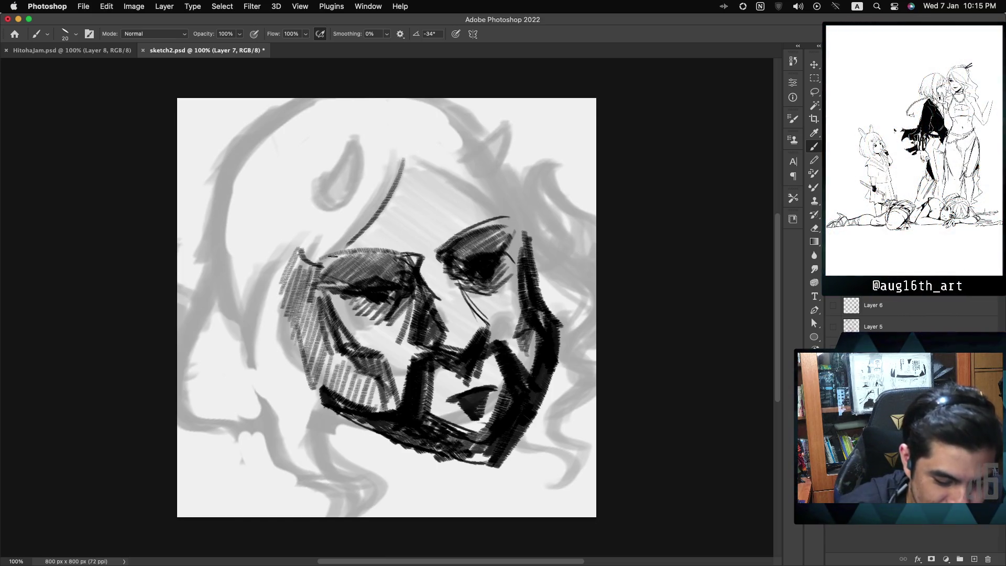
Undo stray forehead and cheek lines, then hatch the right face contour up toward the temple.
{"action": "left_click_drag", "start_coordinate": [404, 157], "coordinate": [338, 255]}
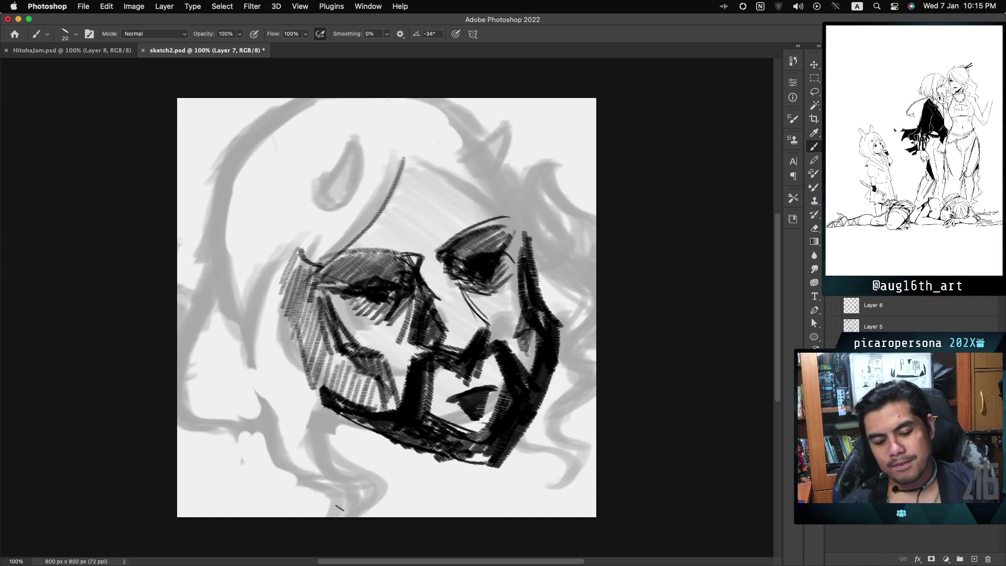
{"action": "key", "text": "cmd+z"}
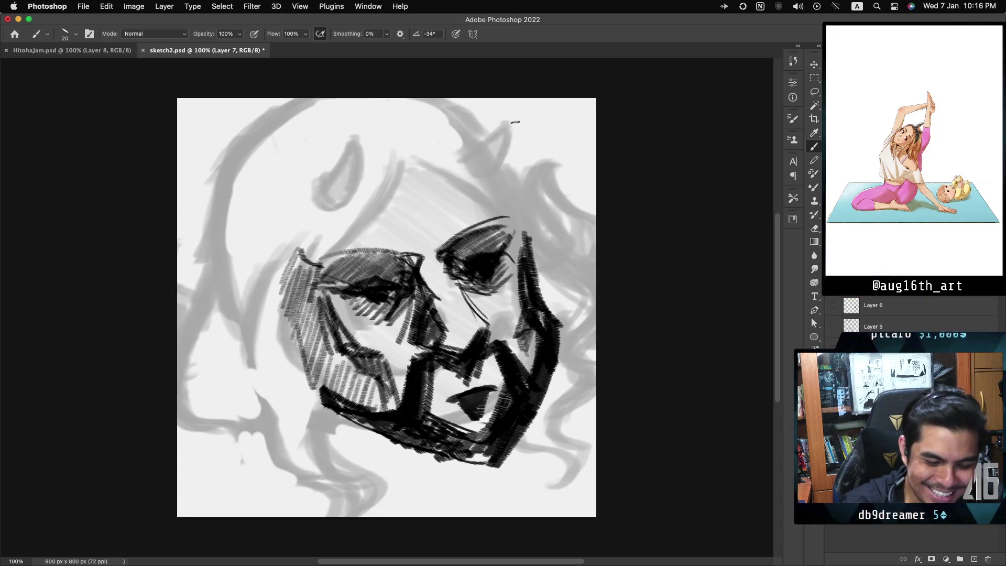
{"action": "key", "text": "ctrl+z"}
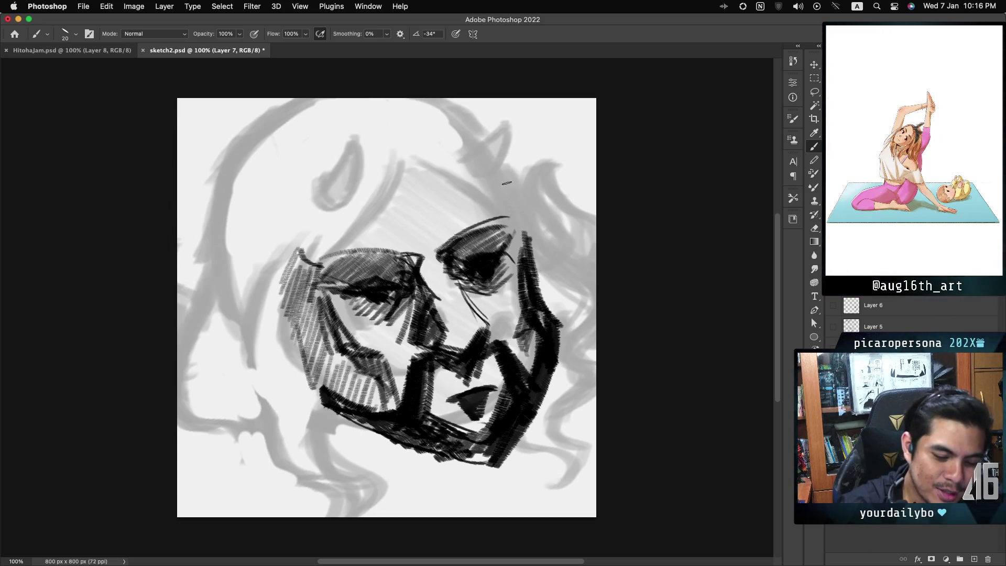
{"action": "left_click_drag", "start_coordinate": [506, 175], "coordinate": [519, 221]}
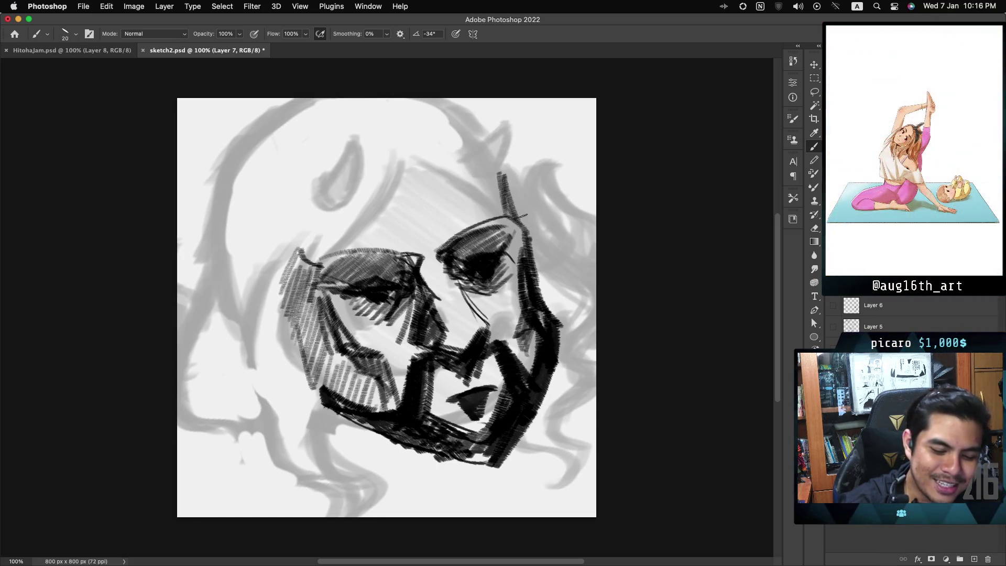
{"action": "left_click_drag", "start_coordinate": [486, 156], "coordinate": [507, 209]}
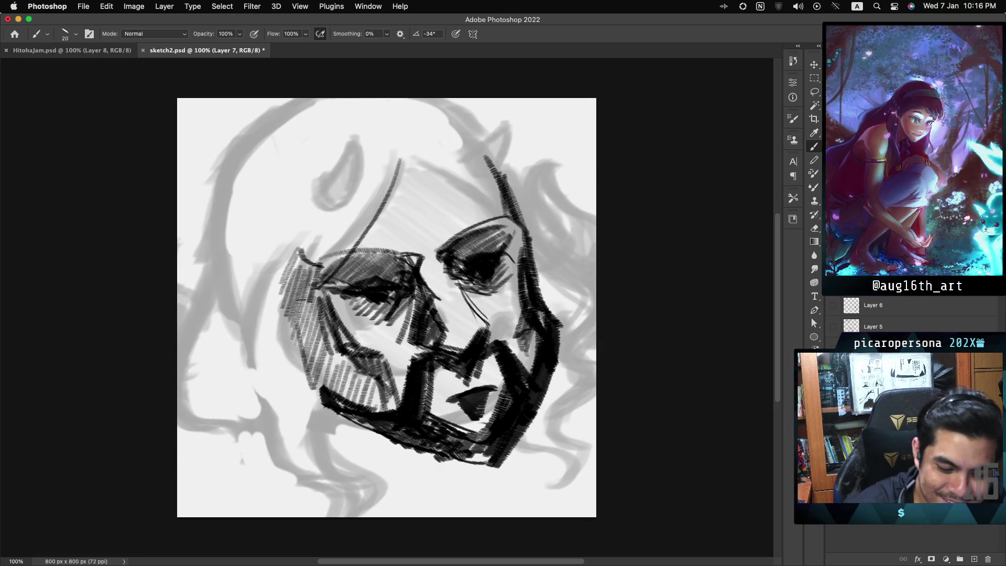
Draw the long arc down the left cheek several times, undoing each unsatisfying attempt.
{"action": "left_click_drag", "start_coordinate": [336, 249], "coordinate": [291, 388]}
{"action": "key", "text": "super+z"}
{"action": "mouse_move", "coordinate": [397, 160]}
{"action": "left_mouse_down"}
{"action": "mouse_move", "coordinate": [357, 228]}
{"action": "mouse_move", "coordinate": [291, 394]}
{"action": "left_mouse_up"}
{"action": "key", "text": "super+z"}
{"action": "key", "text": "super+z"}
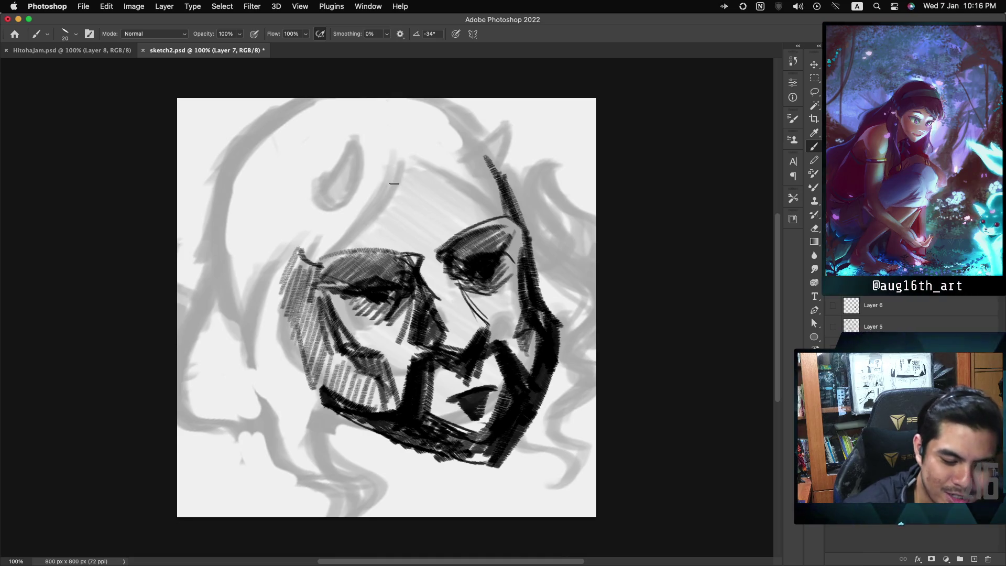
{"action": "left_click_drag", "start_coordinate": [401, 158], "coordinate": [266, 373]}
{"action": "key", "text": "super+z"}
{"action": "mouse_move", "coordinate": [393, 152]}
{"action": "left_mouse_down"}
{"action": "mouse_move", "coordinate": [263, 350]}
{"action": "mouse_move", "coordinate": [374, 206]}
{"action": "mouse_move", "coordinate": [291, 386]}
{"action": "left_mouse_up"}
{"action": "key", "text": "super+z"}
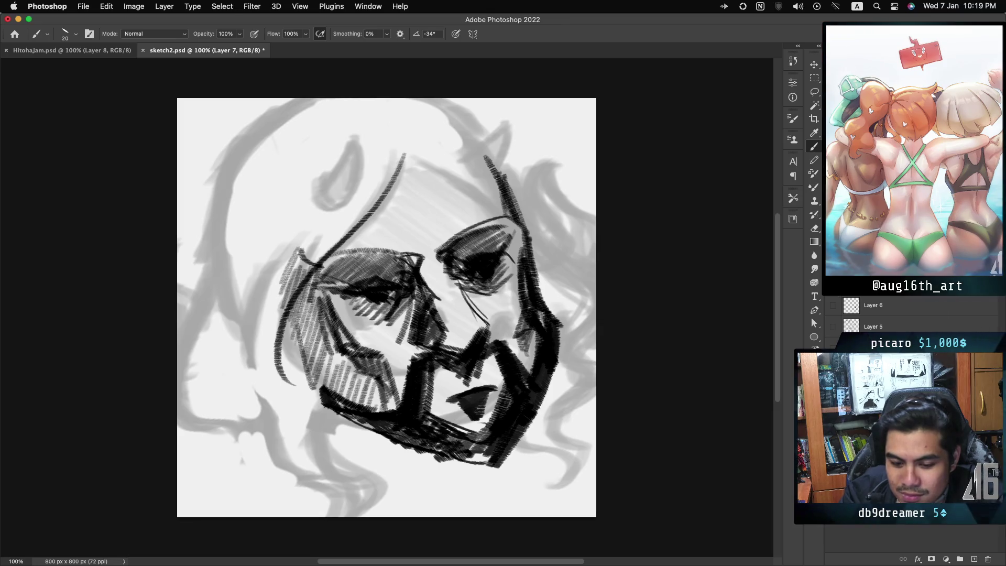
Hide the black hatched face layer and the grey underdrawing layer, leaving a blank canvas.
{"action": "key", "text": "ctrl+comma"}
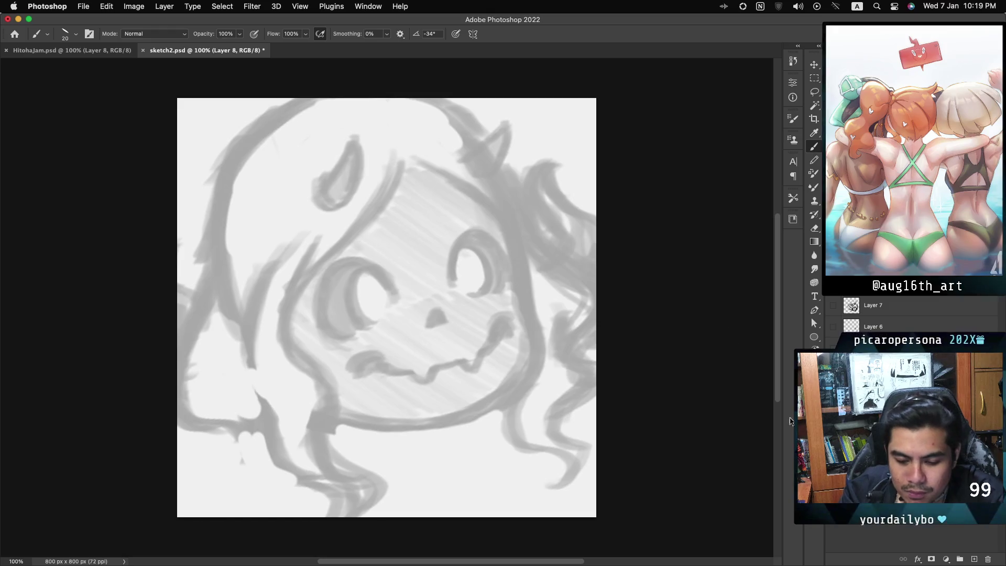
{"action": "key", "text": "ctrl+comma"}
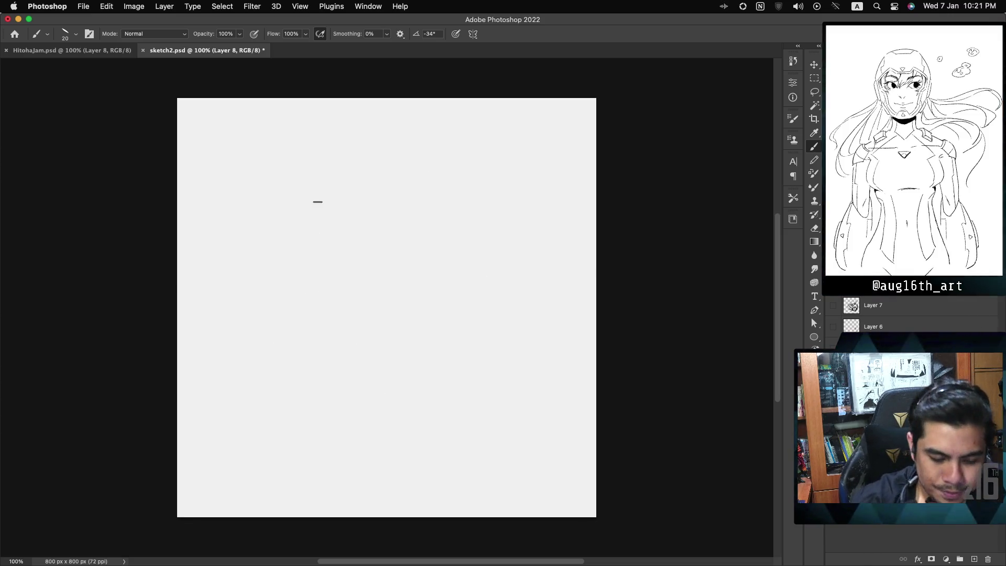
Draw the arc across the top of the head and the right-side head contour, redrawing until satisfied.
{"action": "left_click_drag", "start_coordinate": [272, 283], "coordinate": [527, 281]}
{"action": "key", "text": "ctrl+z"}
{"action": "mouse_move", "coordinate": [253, 275]}
{"action": "left_mouse_down"}
{"action": "mouse_move", "coordinate": [533, 236]}
{"action": "mouse_move", "coordinate": [294, 150]}
{"action": "mouse_move", "coordinate": [483, 134]}
{"action": "left_mouse_up"}
{"action": "key", "text": "ctrl+z"}
{"action": "key", "text": "ctrl+z"}
{"action": "left_click_drag", "start_coordinate": [250, 256], "coordinate": [443, 135]}
{"action": "left_click_drag", "start_coordinate": [501, 181], "coordinate": [481, 400]}
{"action": "key", "text": "ctrl+z"}
{"action": "left_click_drag", "start_coordinate": [497, 160], "coordinate": [512, 392]}
{"action": "key", "text": "ctrl+z"}
{"action": "left_click_drag", "start_coordinate": [498, 184], "coordinate": [500, 415]}
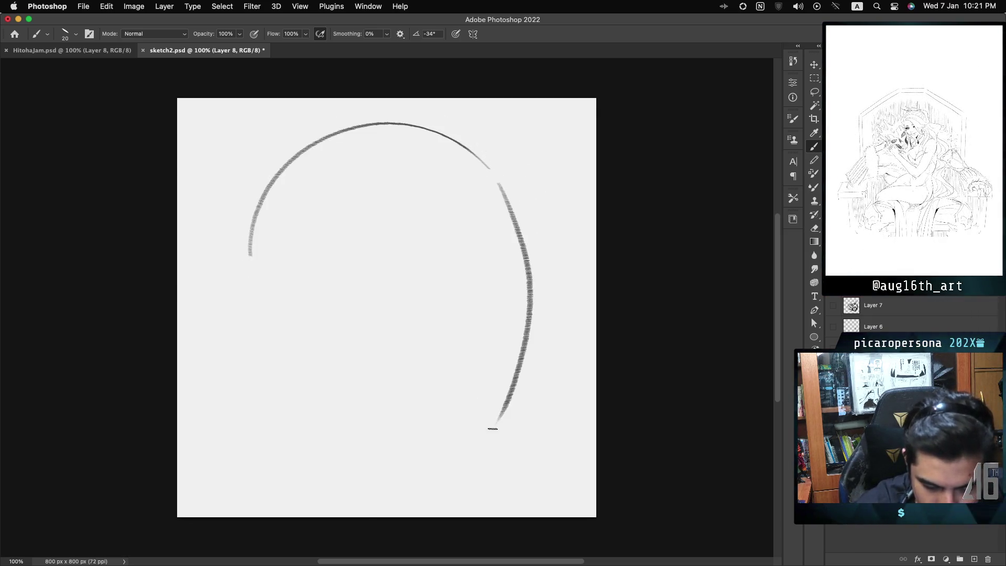
{"action": "key", "text": "ctrl+z"}
{"action": "left_click_drag", "start_coordinate": [504, 184], "coordinate": [524, 376]}
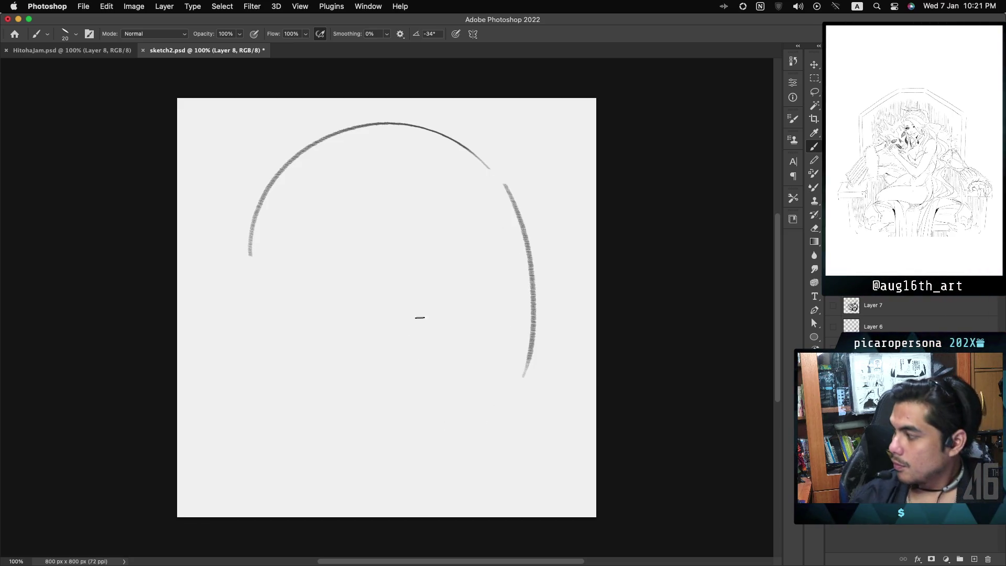
Draw the curved nose line with a short stroke at its base.
{"action": "left_click_drag", "start_coordinate": [420, 268], "coordinate": [471, 370]}
{"action": "key", "text": "ctrl+z"}
{"action": "left_click_drag", "start_coordinate": [426, 269], "coordinate": [494, 371]}
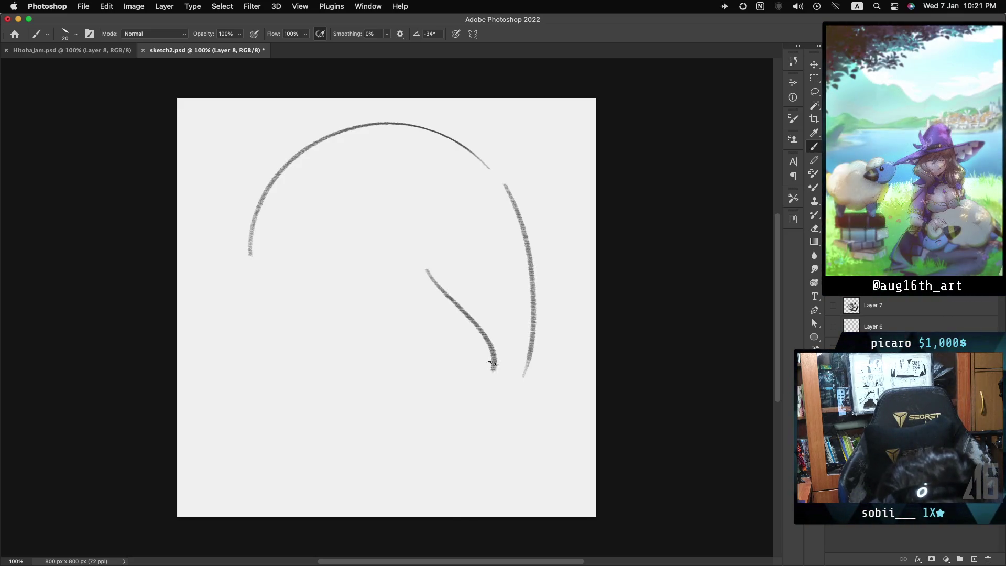
{"action": "left_click_drag", "start_coordinate": [413, 386], "coordinate": [448, 396]}
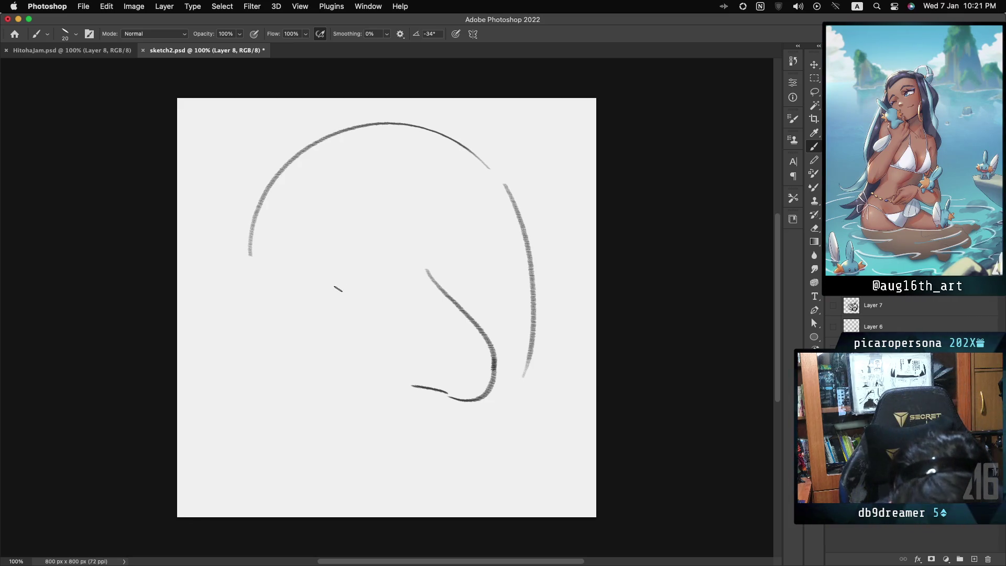
Draw and shade both eyes, then add a short stroke below the nose.
{"action": "mouse_move", "coordinate": [328, 288]}
{"action": "left_mouse_down"}
{"action": "mouse_move", "coordinate": [377, 295]}
{"action": "mouse_move", "coordinate": [402, 282]}
{"action": "left_mouse_up"}
{"action": "key", "text": "super+z"}
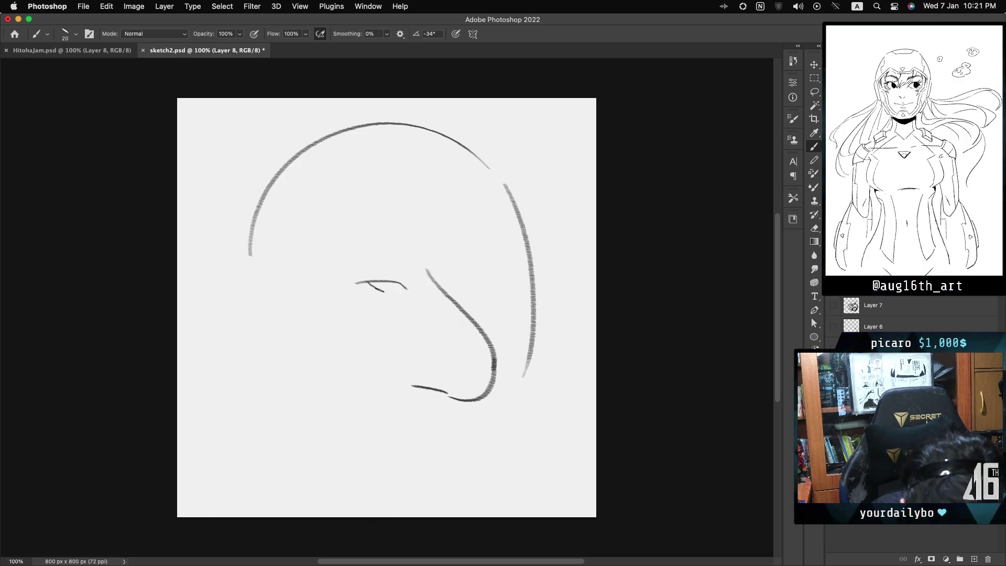
{"action": "left_click_drag", "start_coordinate": [367, 283], "coordinate": [394, 285]}
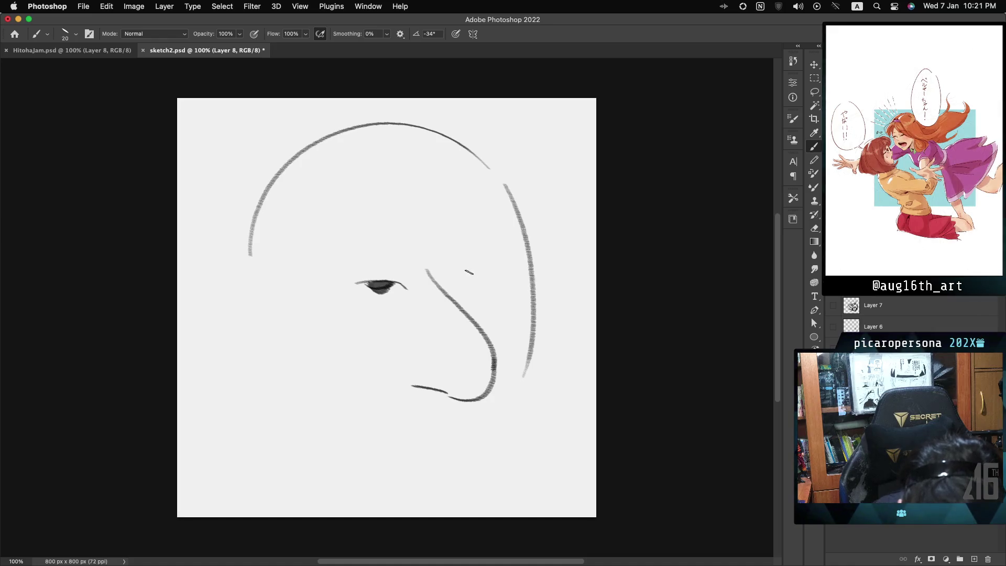
{"action": "left_click_drag", "start_coordinate": [444, 274], "coordinate": [475, 268]}
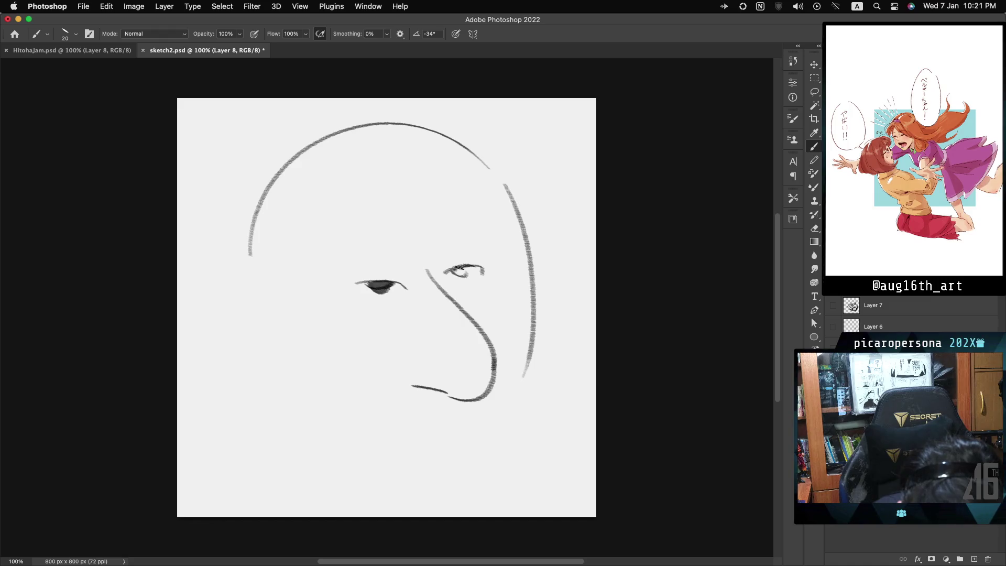
{"action": "left_click_drag", "start_coordinate": [454, 274], "coordinate": [466, 272]}
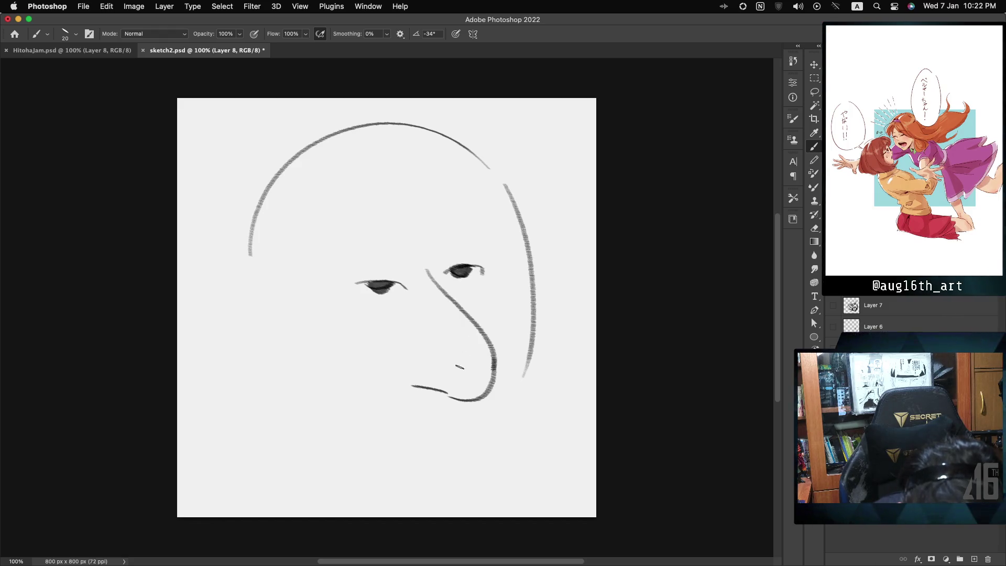
{"action": "left_click_drag", "start_coordinate": [394, 403], "coordinate": [416, 400]}
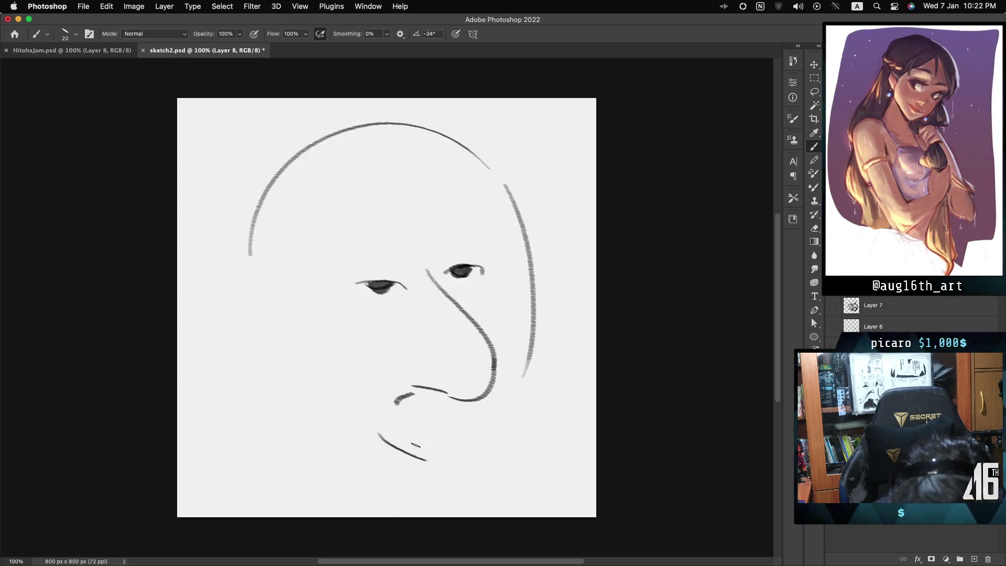
Hatch a dark moustache and chin beard, darkening the jaw line and both sides of the beard.
{"action": "key", "text": "cmd+z"}
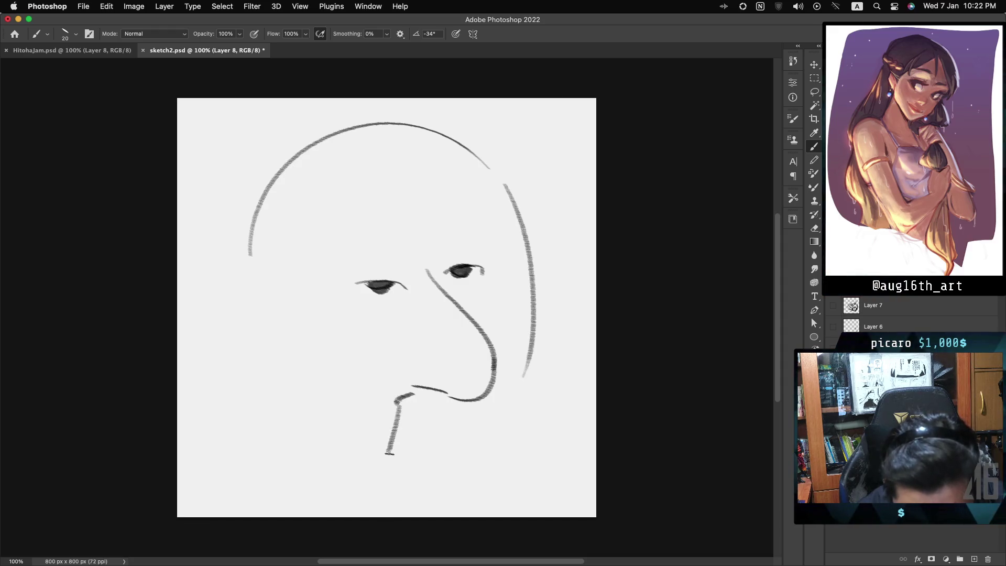
{"action": "mouse_move", "coordinate": [398, 455]}
{"action": "left_mouse_down"}
{"action": "mouse_move", "coordinate": [473, 466]}
{"action": "mouse_move", "coordinate": [483, 440]}
{"action": "left_mouse_up"}
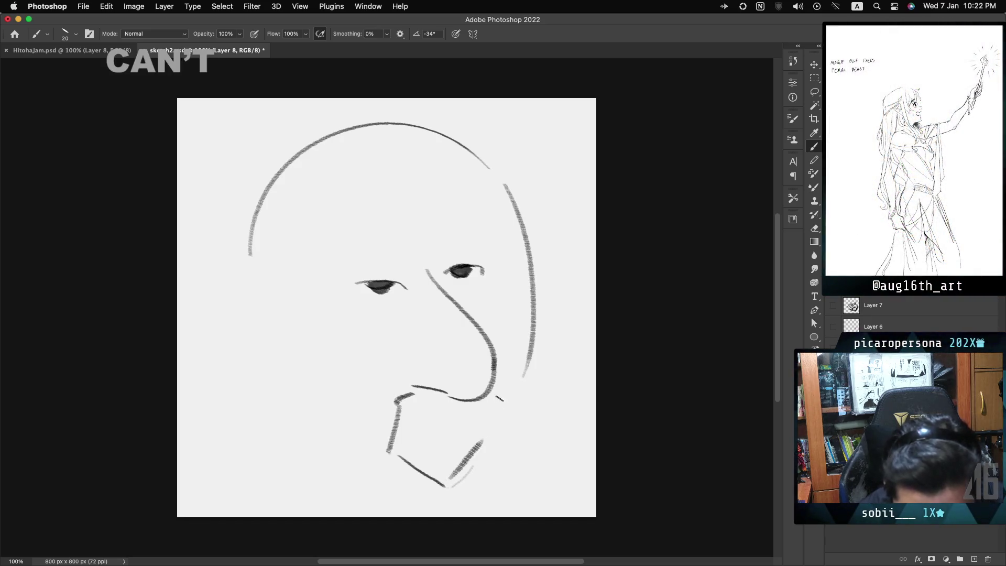
{"action": "mouse_move", "coordinate": [484, 400]}
{"action": "left_mouse_down"}
{"action": "mouse_move", "coordinate": [498, 423]}
{"action": "mouse_move", "coordinate": [472, 483]}
{"action": "left_mouse_up"}
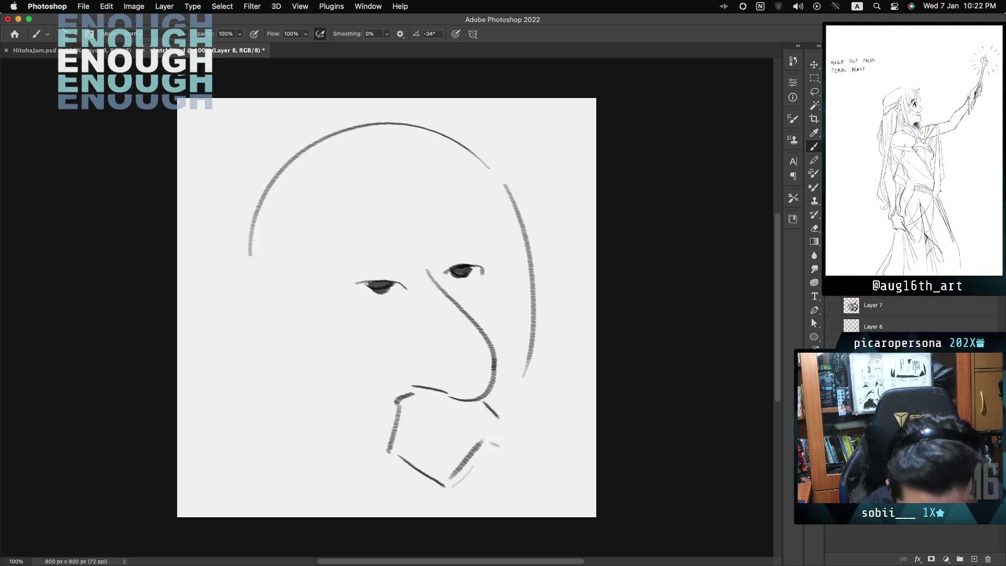
{"action": "left_click_drag", "start_coordinate": [407, 463], "coordinate": [466, 485]}
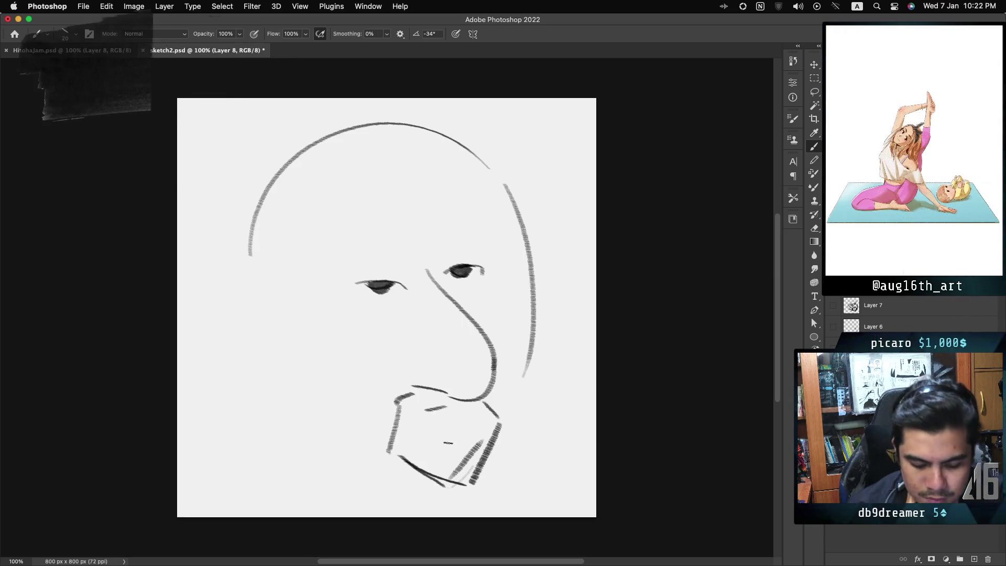
{"action": "left_click_drag", "start_coordinate": [445, 439], "coordinate": [481, 445]}
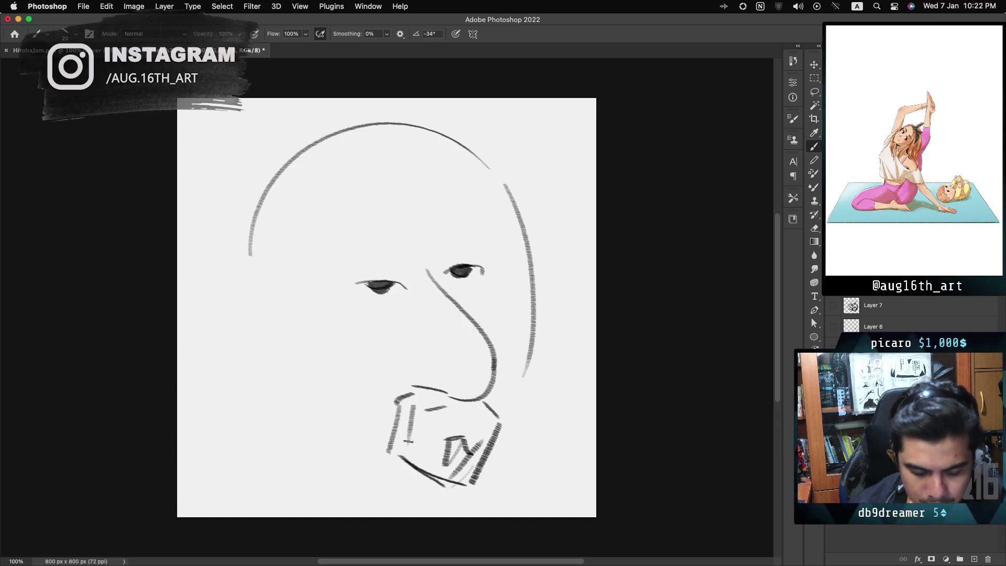
{"action": "left_click_drag", "start_coordinate": [388, 451], "coordinate": [404, 401]}
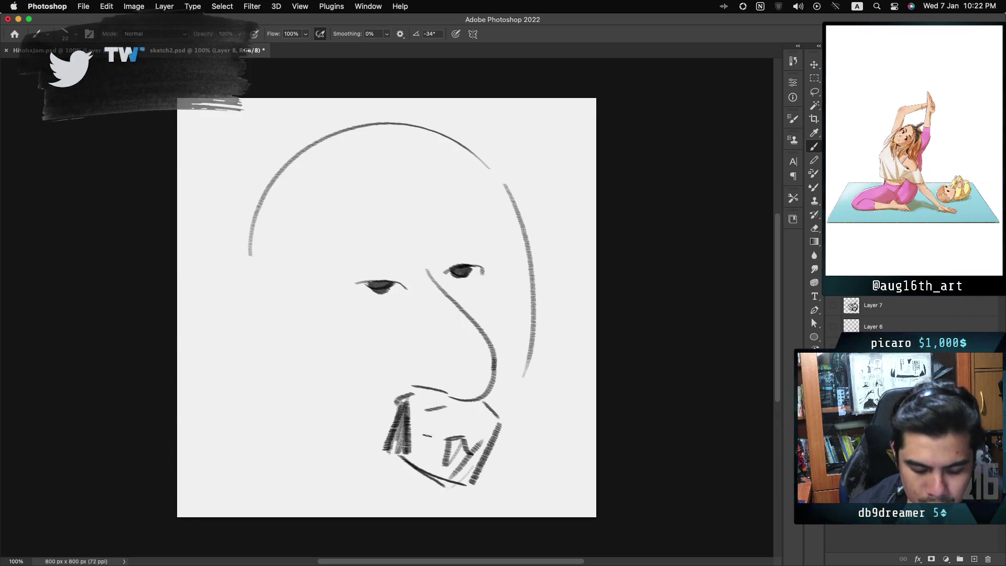
{"action": "left_click_drag", "start_coordinate": [498, 408], "coordinate": [489, 432]}
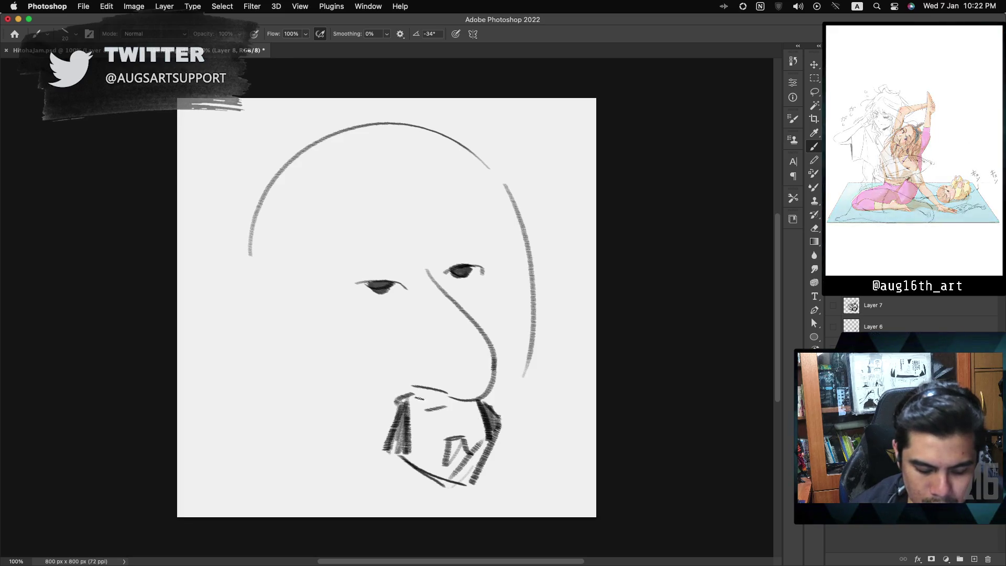
{"action": "mouse_move", "coordinate": [401, 452]}
{"action": "left_mouse_down"}
{"action": "mouse_move", "coordinate": [448, 464]}
{"action": "mouse_move", "coordinate": [445, 485]}
{"action": "left_mouse_up"}
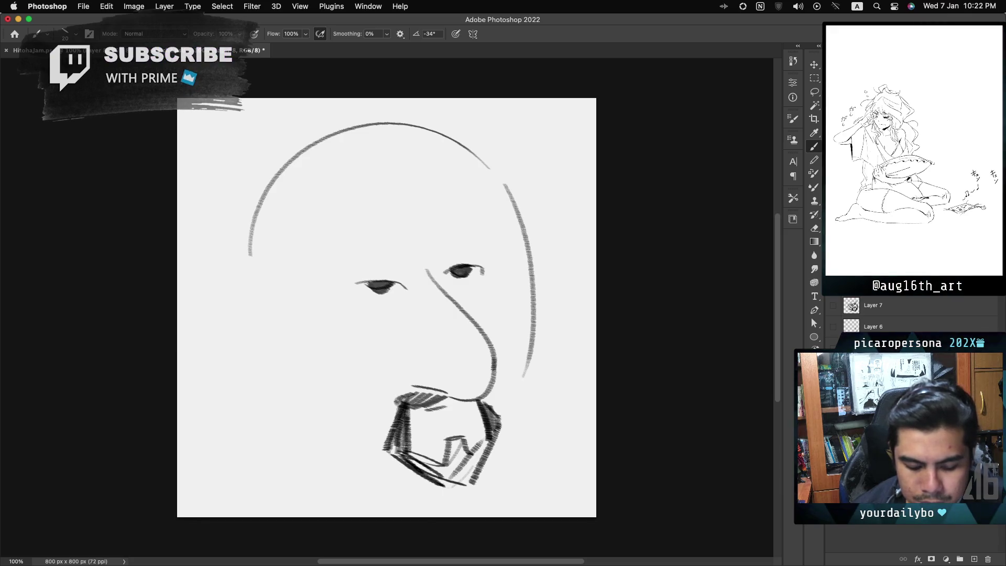
{"action": "left_click_drag", "start_coordinate": [472, 447], "coordinate": [463, 485]}
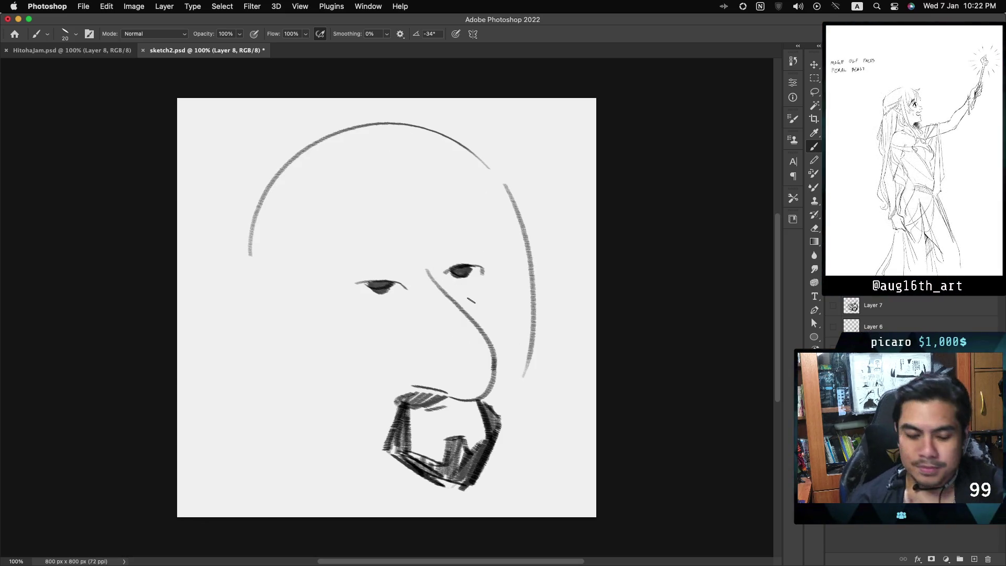
{"action": "key", "text": "ctrl+z"}
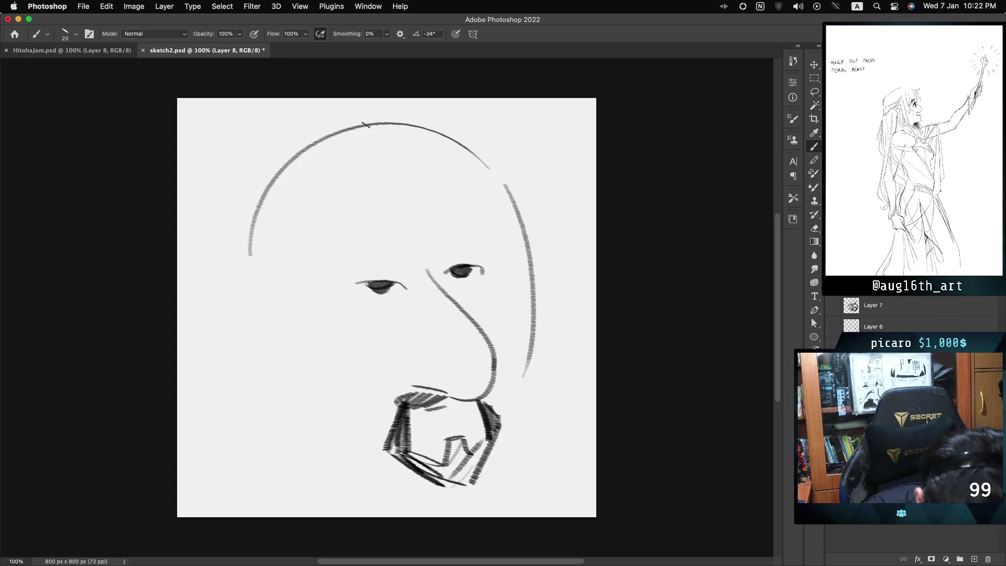
{"action": "key", "text": "ctrl+shift+z"}
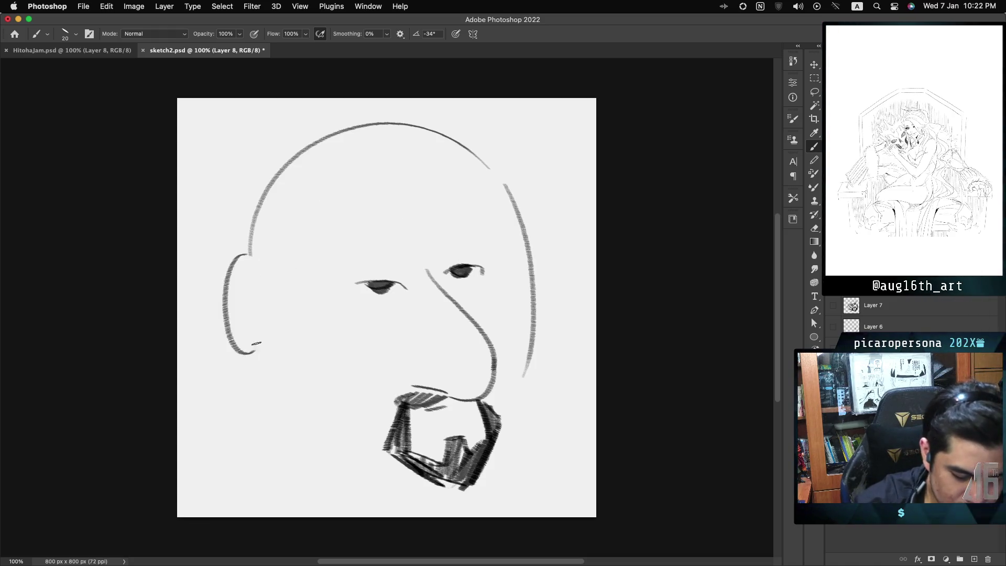
Draw a left ear and a right ear outline beside the head.
{"action": "left_click_drag", "start_coordinate": [267, 297], "coordinate": [259, 291]}
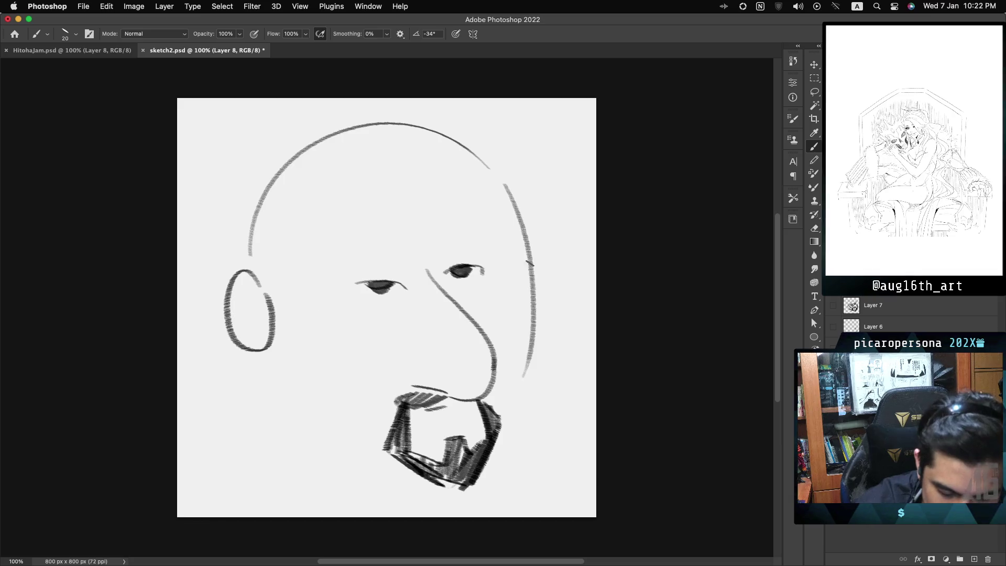
{"action": "left_click_drag", "start_coordinate": [523, 252], "coordinate": [540, 315]}
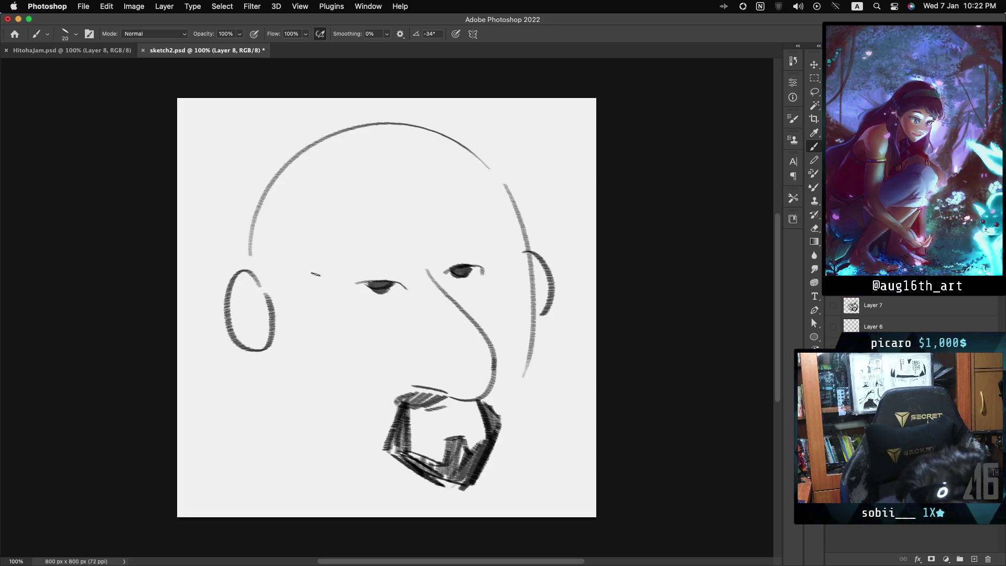
Stroke thick dark left and right eyebrows and hatch the inner line of the right ear.
{"action": "left_click_drag", "start_coordinate": [314, 271], "coordinate": [448, 260]}
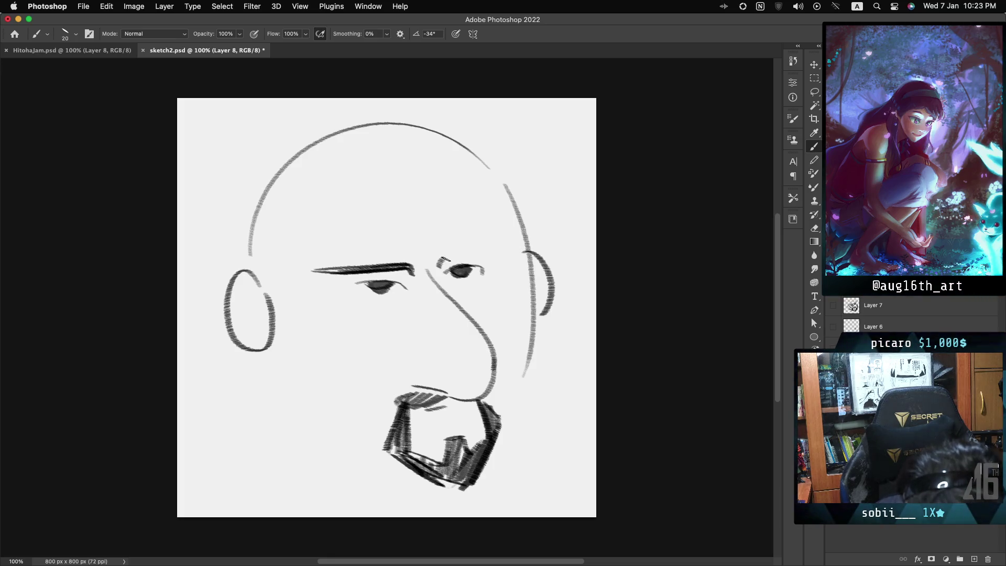
{"action": "left_click_drag", "start_coordinate": [513, 243], "coordinate": [435, 265]}
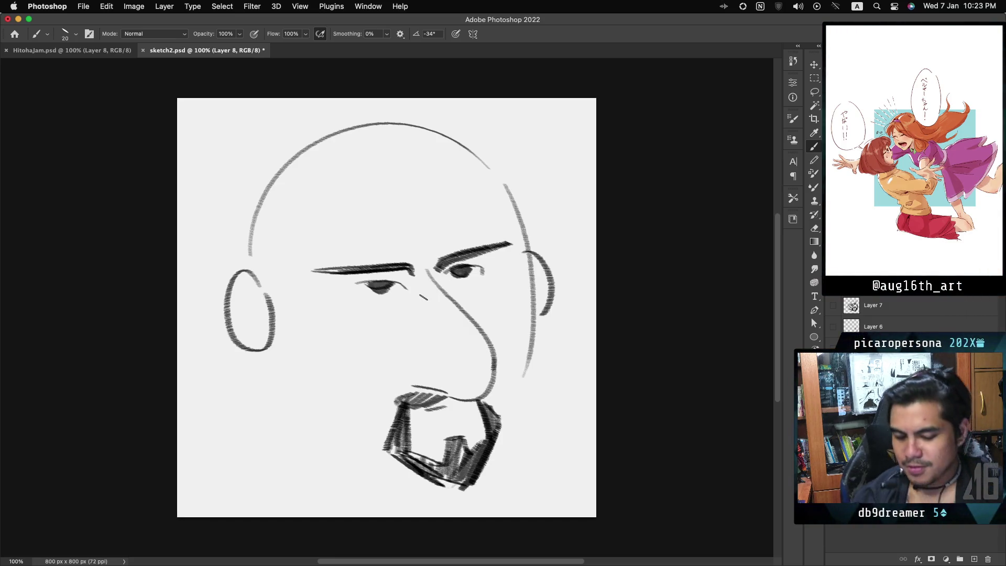
{"action": "left_click_drag", "start_coordinate": [529, 313], "coordinate": [527, 255]}
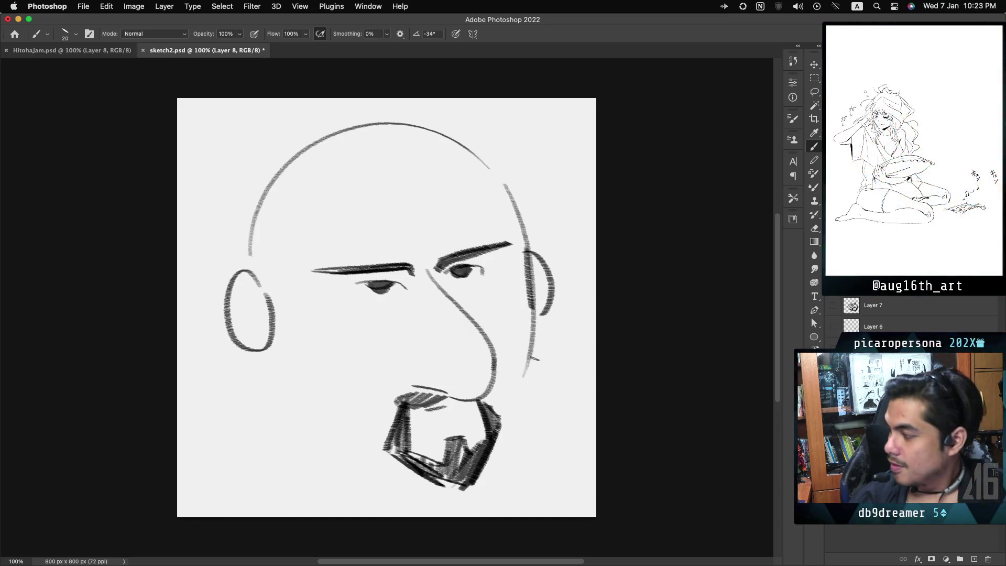
Draw a jaw line from the right ear to the chin and a curve on the left cheek.
{"action": "left_click_drag", "start_coordinate": [536, 326], "coordinate": [504, 420]}
{"action": "key", "text": "ctrl+z"}
{"action": "mouse_move", "coordinate": [537, 304]}
{"action": "left_mouse_down"}
{"action": "mouse_move", "coordinate": [506, 419]}
{"action": "mouse_move", "coordinate": [532, 357]}
{"action": "mouse_move", "coordinate": [502, 416]}
{"action": "left_mouse_up"}
{"action": "key", "text": "ctrl+z"}
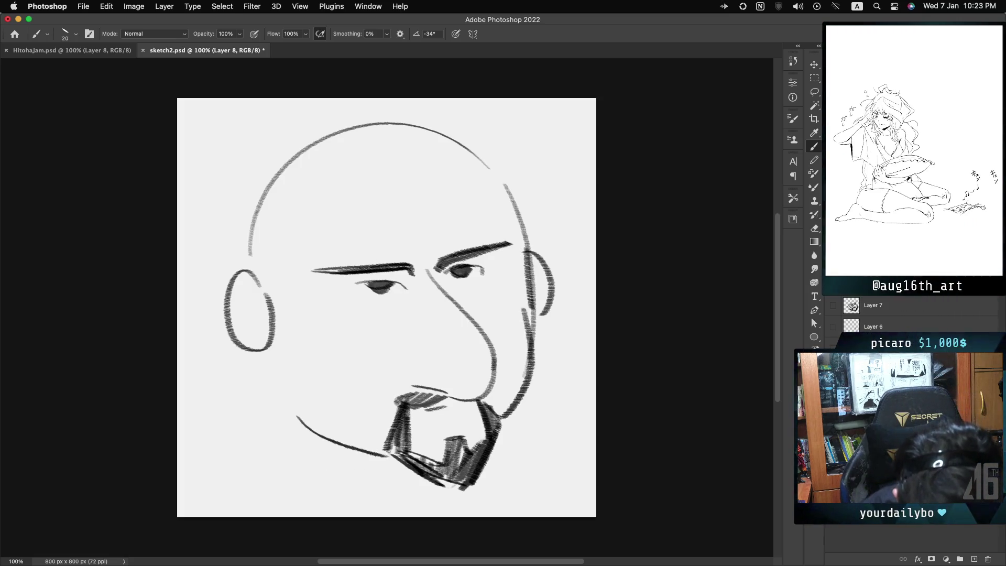
{"action": "left_click_drag", "start_coordinate": [298, 400], "coordinate": [302, 409]}
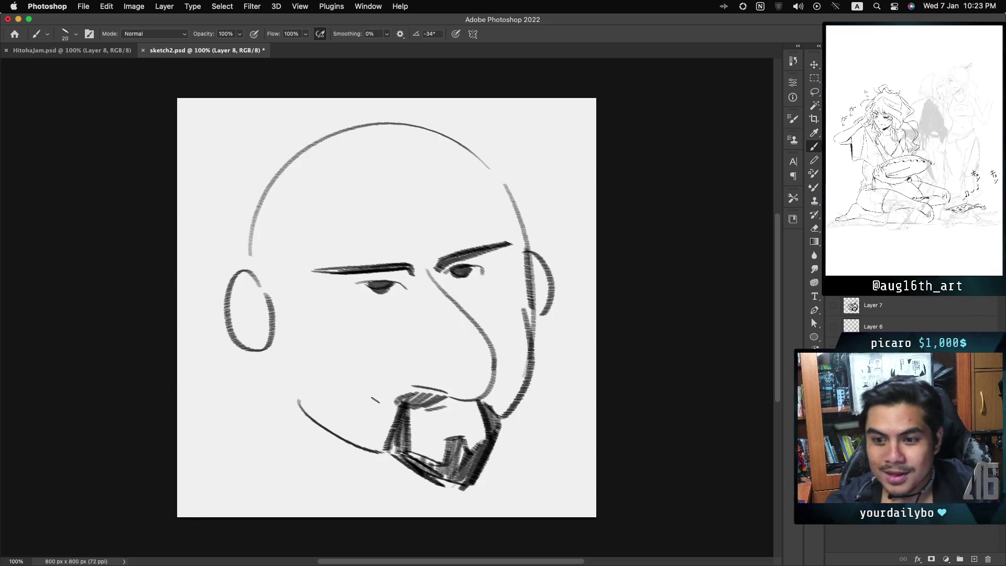
Scale the face down to about 87% from the top, then erase the upper head arc.
{"action": "key", "text": "ctrl+t"}
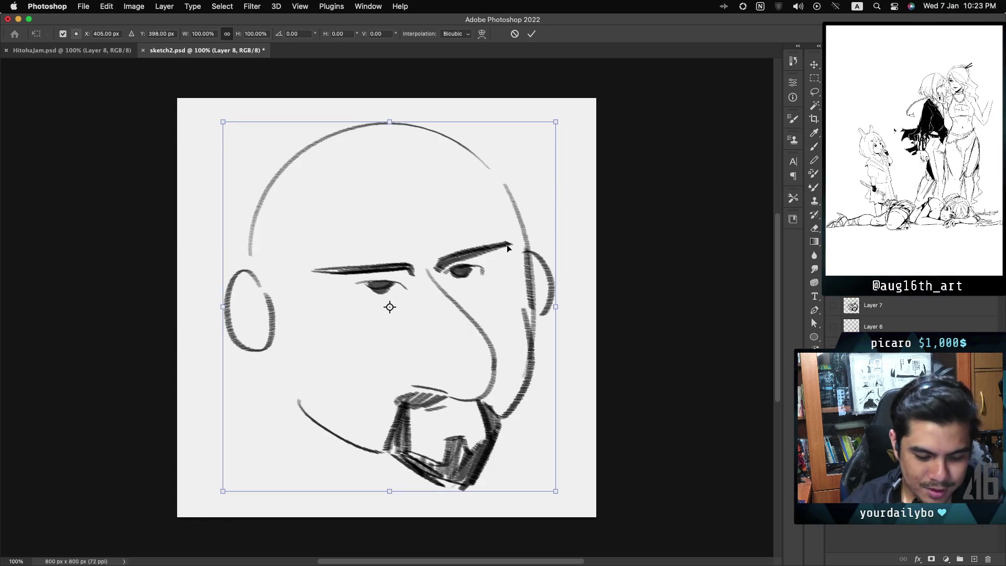
{"action": "left_click_drag", "start_coordinate": [394, 129], "coordinate": [404, 163]}
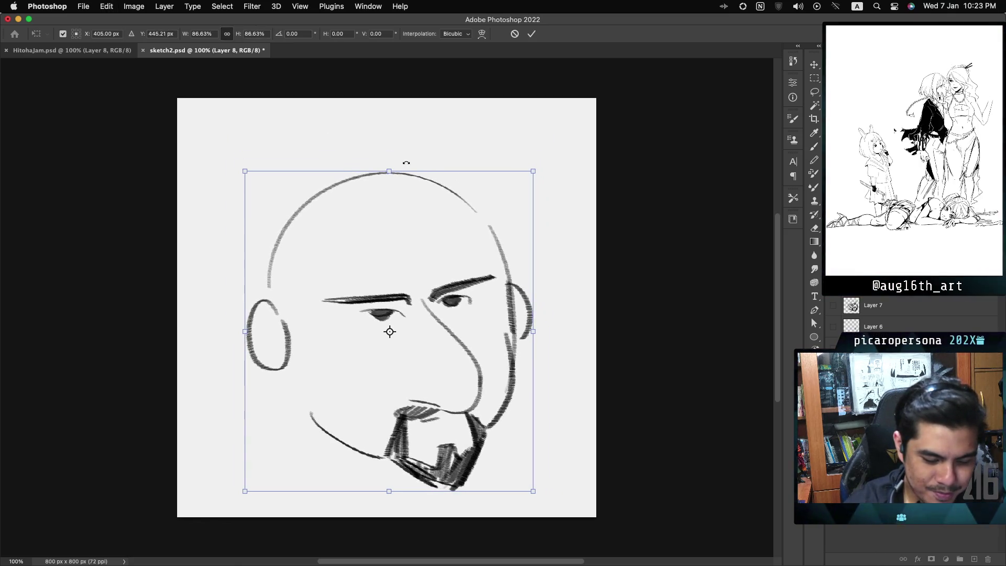
{"action": "key", "text": "Return"}
{"action": "mouse_move", "coordinate": [281, 259]}
{"action": "left_mouse_down"}
{"action": "mouse_move", "coordinate": [292, 227]}
{"action": "mouse_move", "coordinate": [461, 191]}
{"action": "mouse_move", "coordinate": [499, 233]}
{"action": "left_mouse_up"}
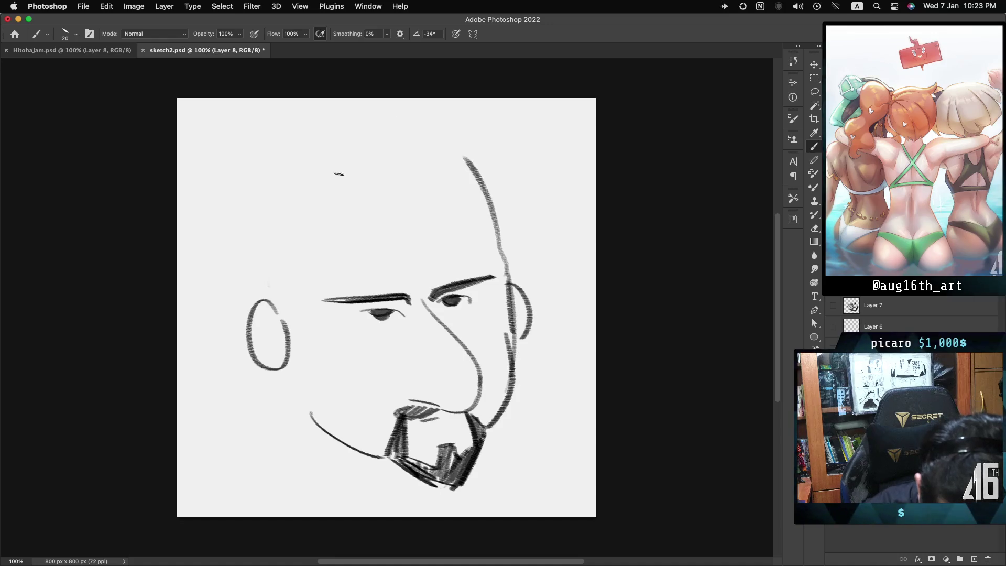
Draw the wavy hairline across the top of the head and the right side of the skull.
{"action": "left_click_drag", "start_coordinate": [326, 169], "coordinate": [449, 164]}
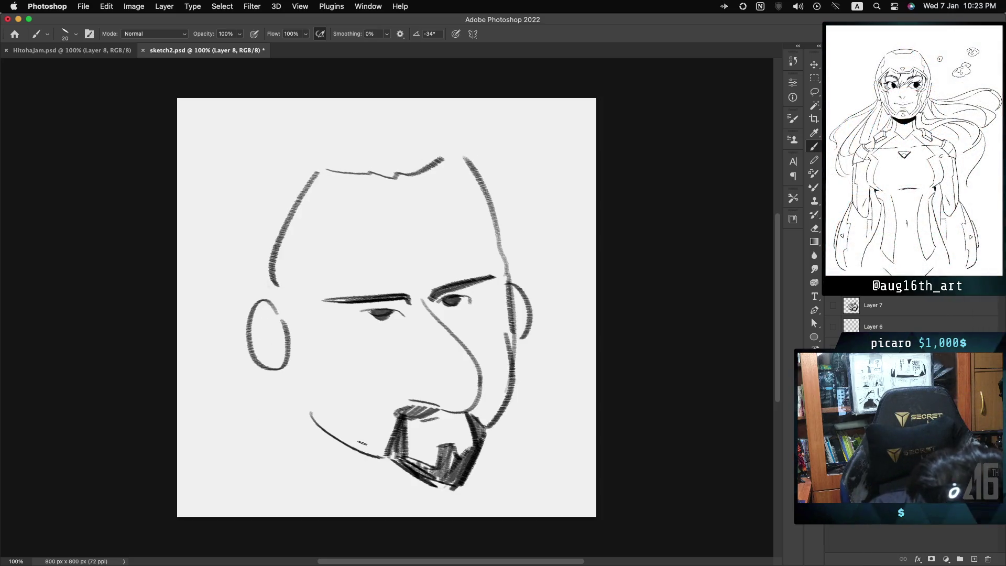
{"action": "key", "text": "ctrl+z"}
{"action": "left_click_drag", "start_coordinate": [464, 159], "coordinate": [504, 270]}
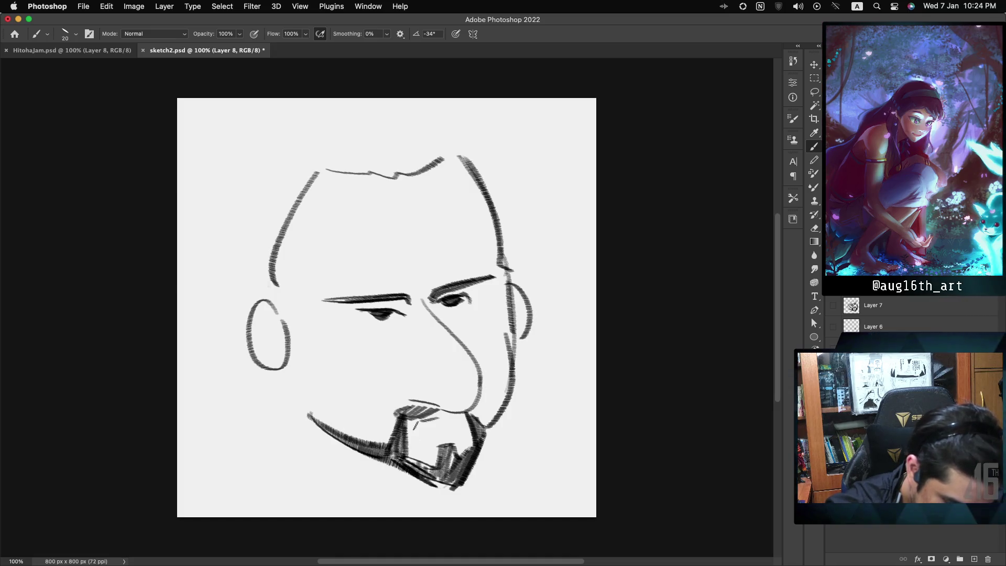
Hatch beard along the right jawline and add short strokes around the moustache.
{"action": "left_click_drag", "start_coordinate": [516, 384], "coordinate": [481, 441]}
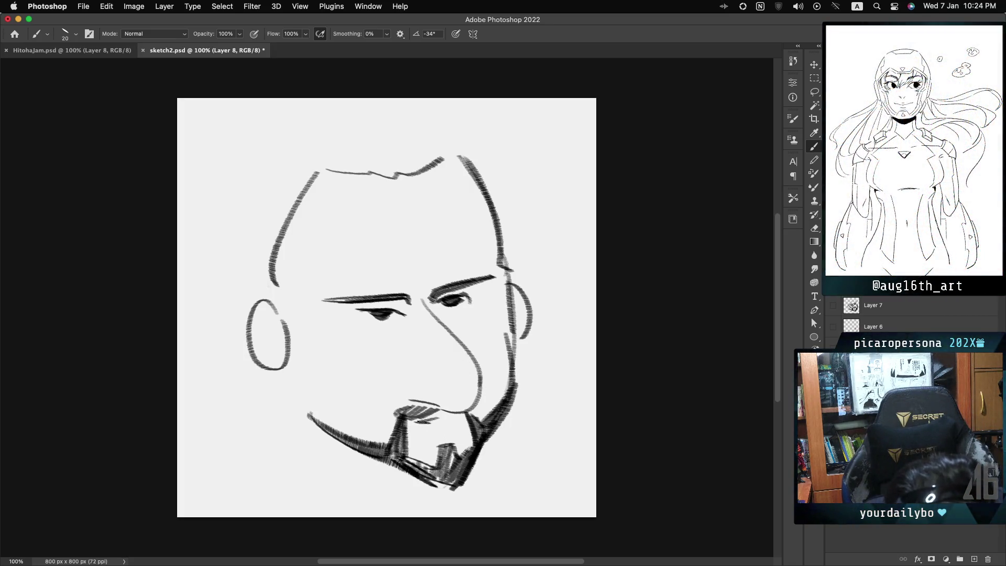
{"action": "left_click_drag", "start_coordinate": [415, 423], "coordinate": [433, 431]}
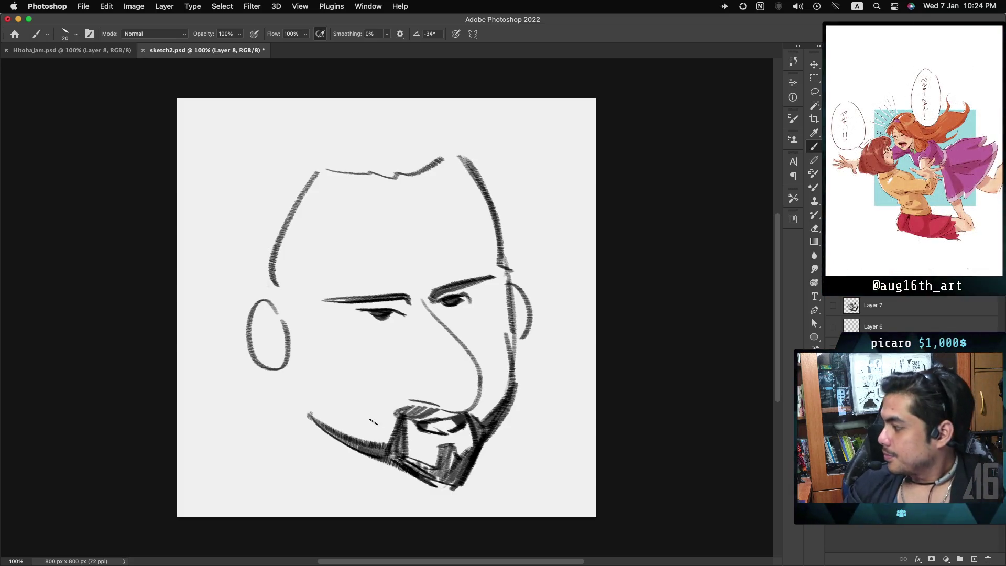
{"action": "left_click_drag", "start_coordinate": [416, 373], "coordinate": [397, 405]}
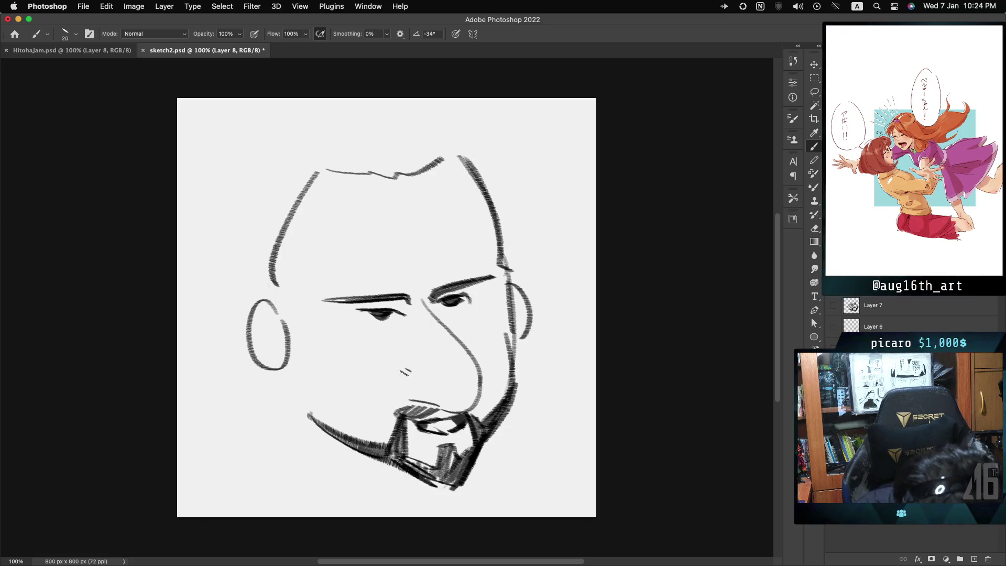
{"action": "left_click_drag", "start_coordinate": [411, 370], "coordinate": [390, 412]}
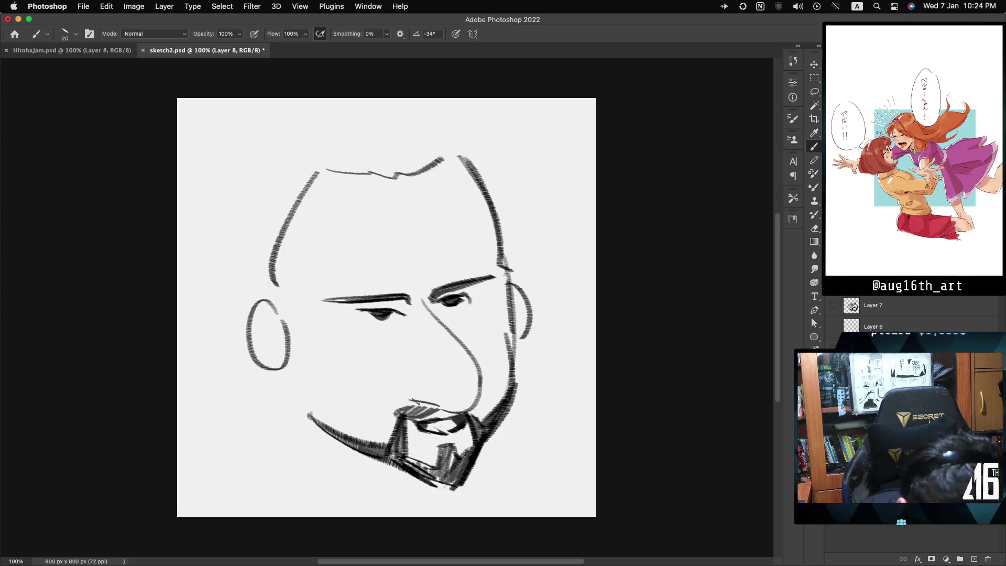
{"action": "key", "text": "ctrl+z"}
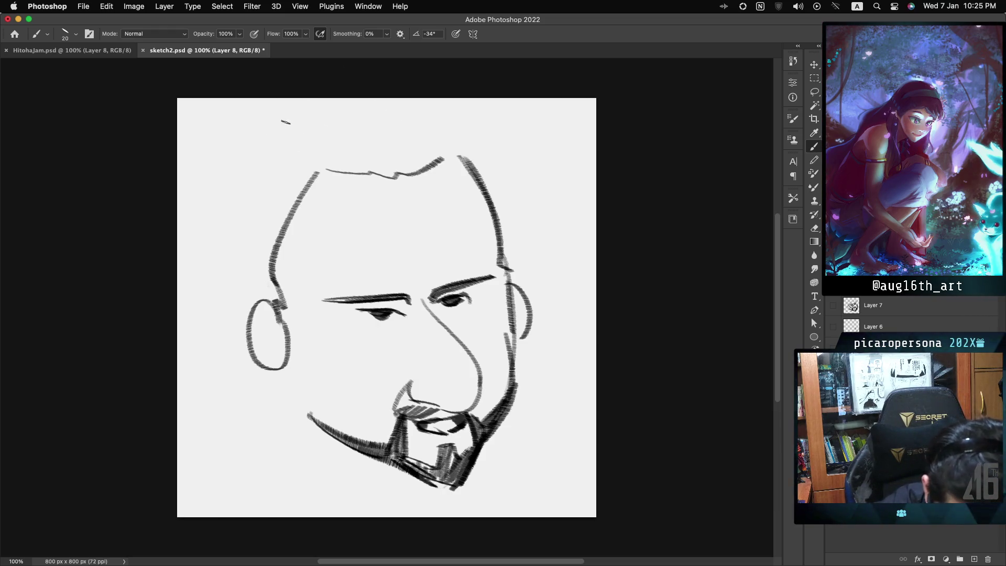
Draw the outer back-of-head curves, remove stray left-ear strokes and extend the right ear upward.
{"action": "left_click_drag", "start_coordinate": [250, 134], "coordinate": [335, 98]}
{"action": "left_click_drag", "start_coordinate": [437, 112], "coordinate": [492, 188]}
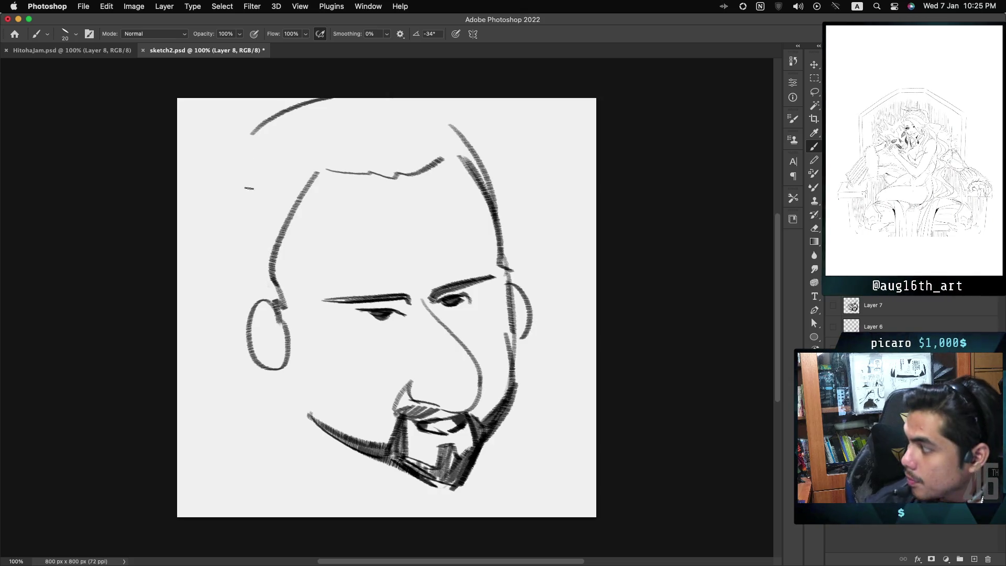
{"action": "left_click_drag", "start_coordinate": [255, 132], "coordinate": [235, 322]}
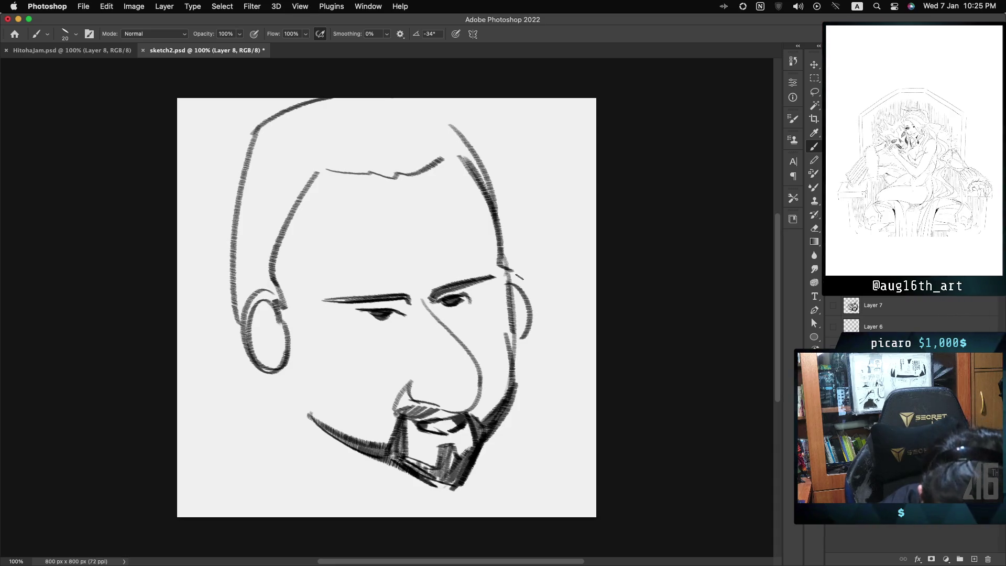
{"action": "key", "text": "super+z"}
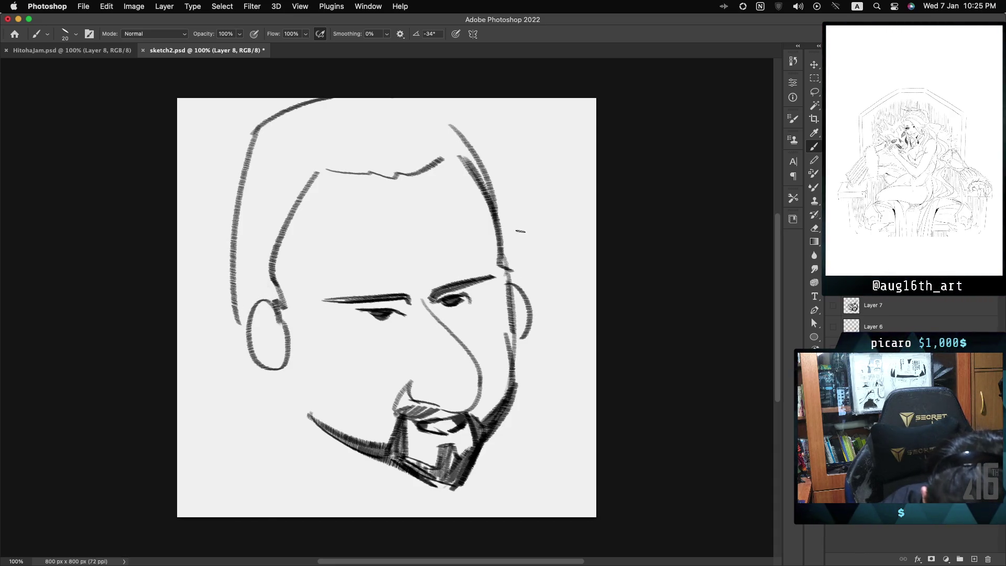
{"action": "left_click_drag", "start_coordinate": [507, 269], "coordinate": [526, 363]}
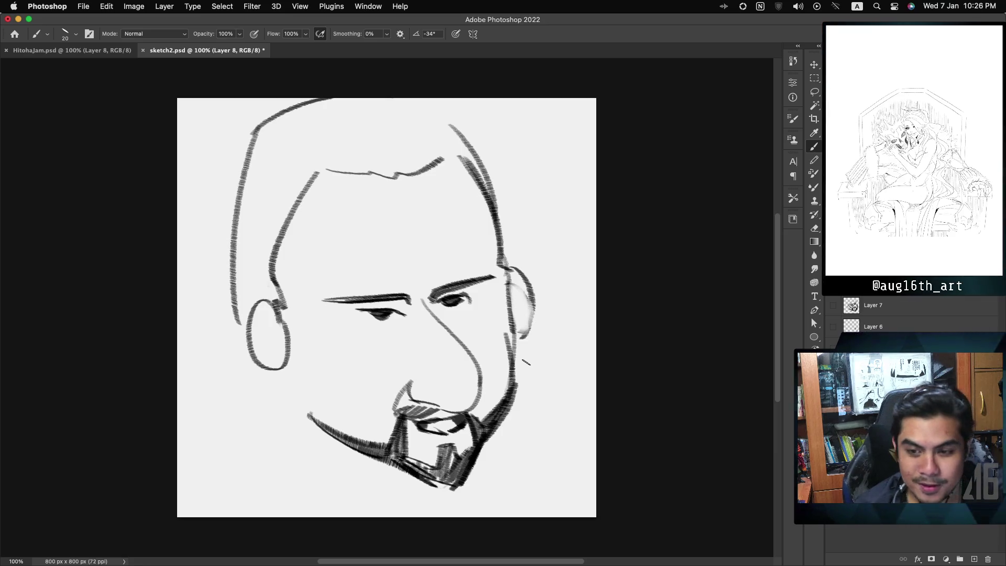
{"action": "key", "text": "super+t"}
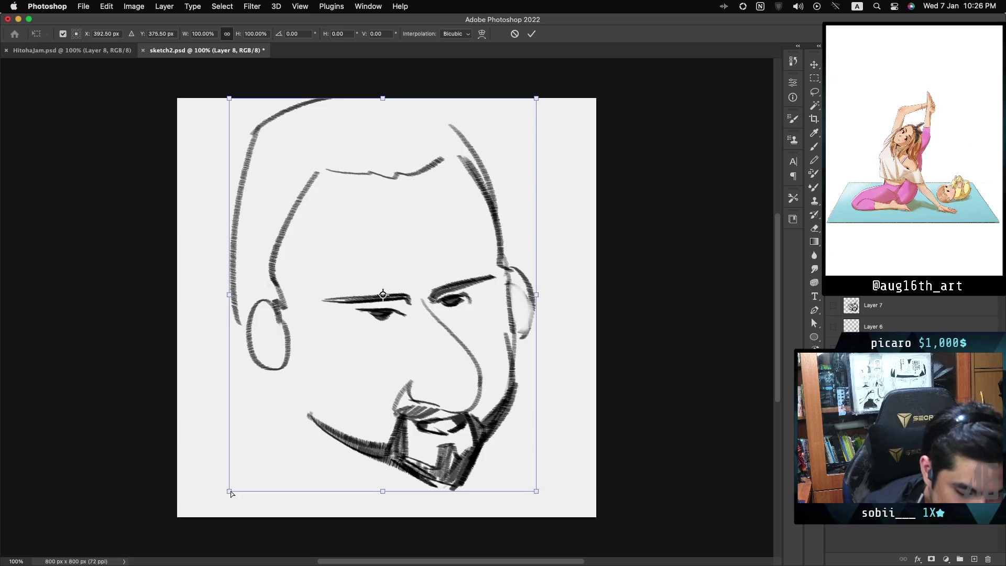
{"action": "left_click_drag", "start_coordinate": [230, 492], "coordinate": [276, 490]}
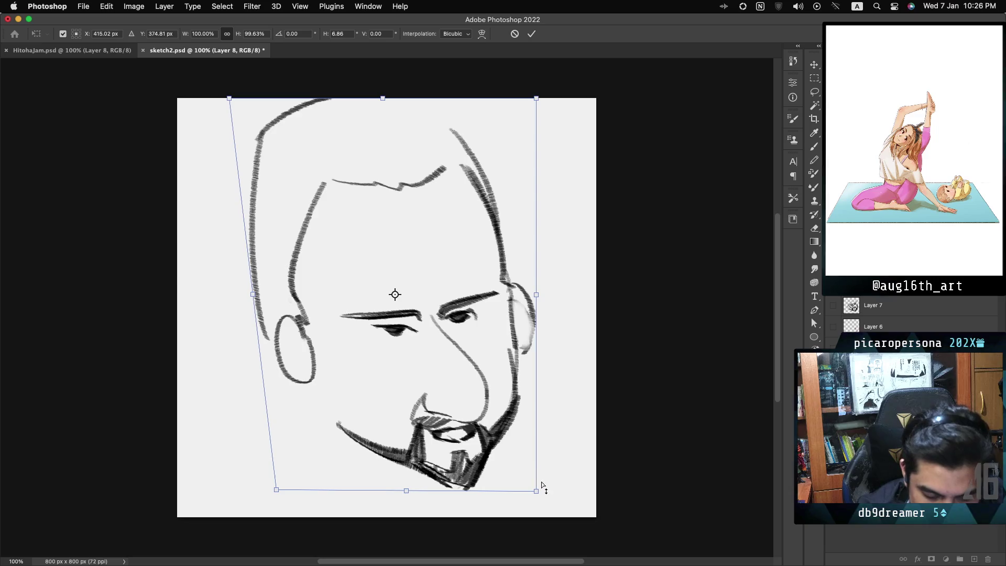
{"action": "left_click_drag", "start_coordinate": [536, 491], "coordinate": [477, 488]}
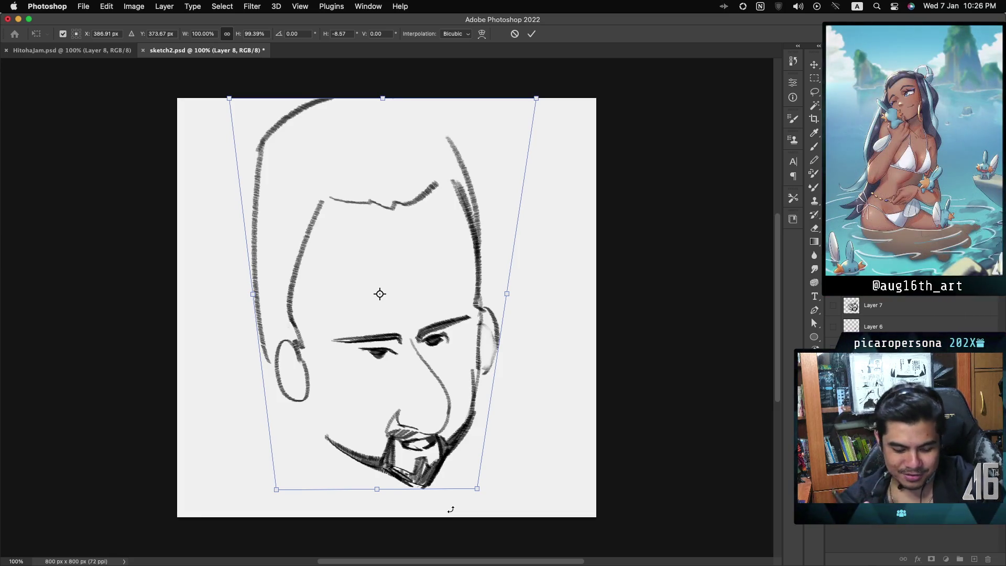
{"action": "key", "text": "Escape"}
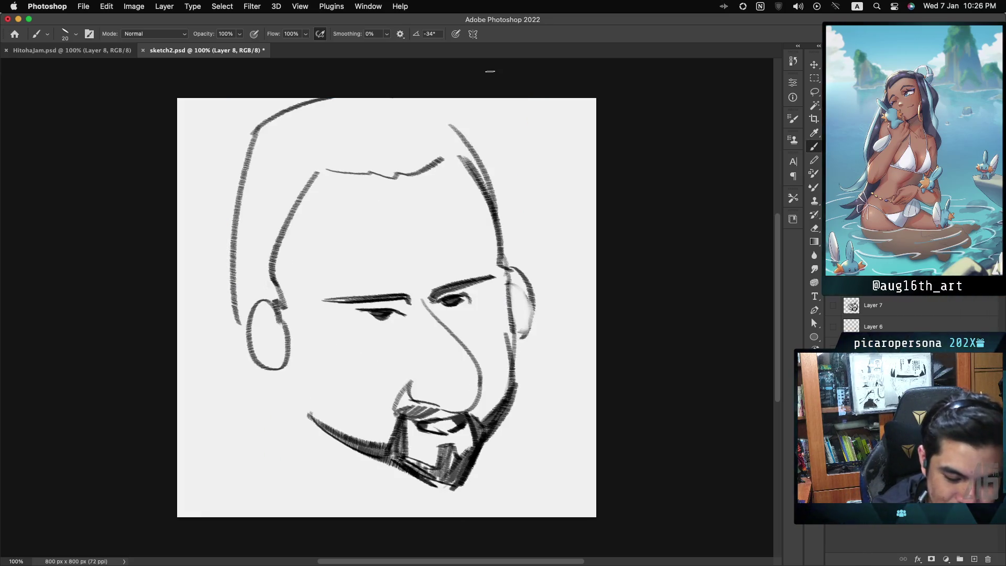
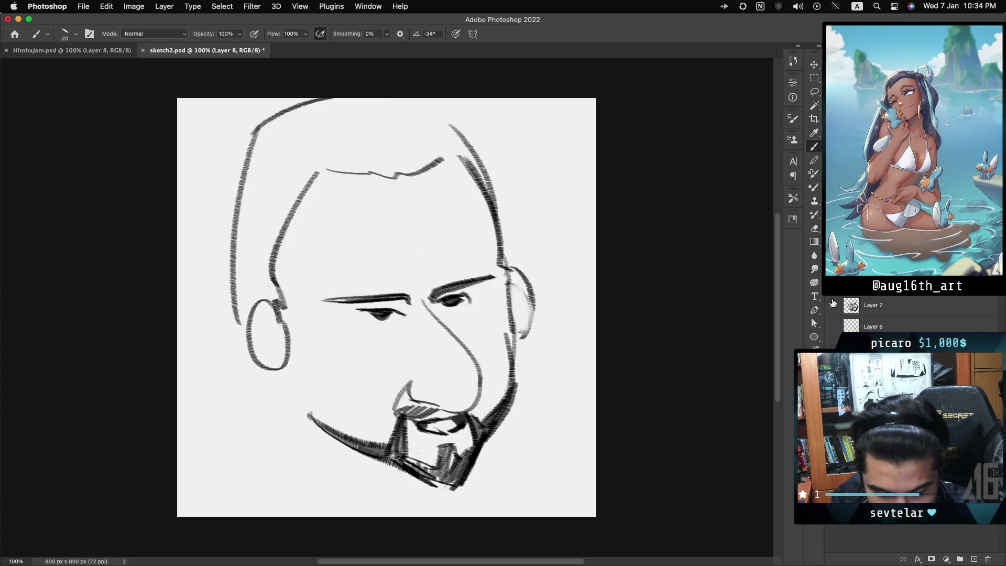
Toggle Layer 7's face sketch on and off to compare it with the current drawing.
{"action": "left_click", "coordinate": [834, 305], "text": "alt"}
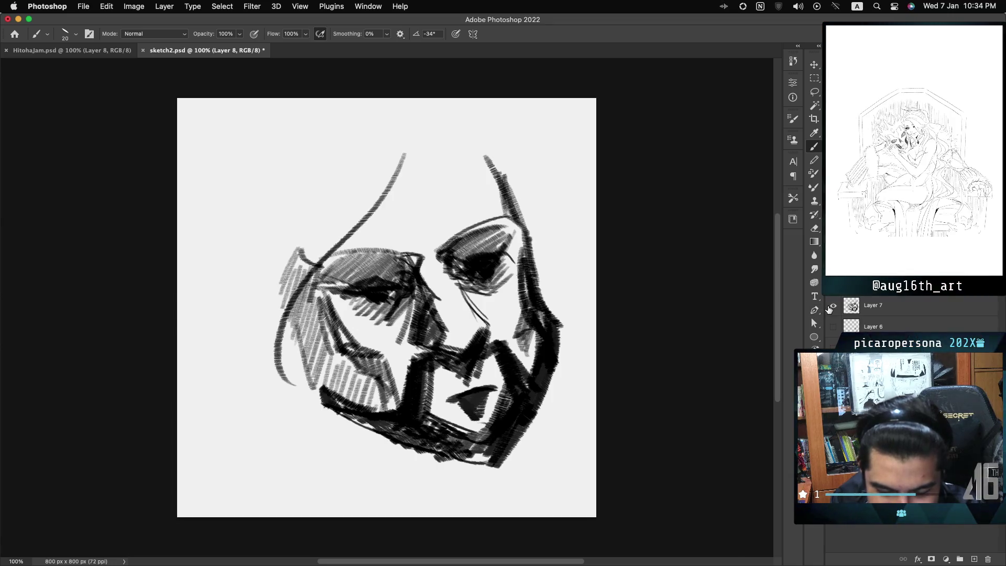
{"action": "left_click", "coordinate": [833, 306]}
{"action": "left_click", "coordinate": [831, 296]}
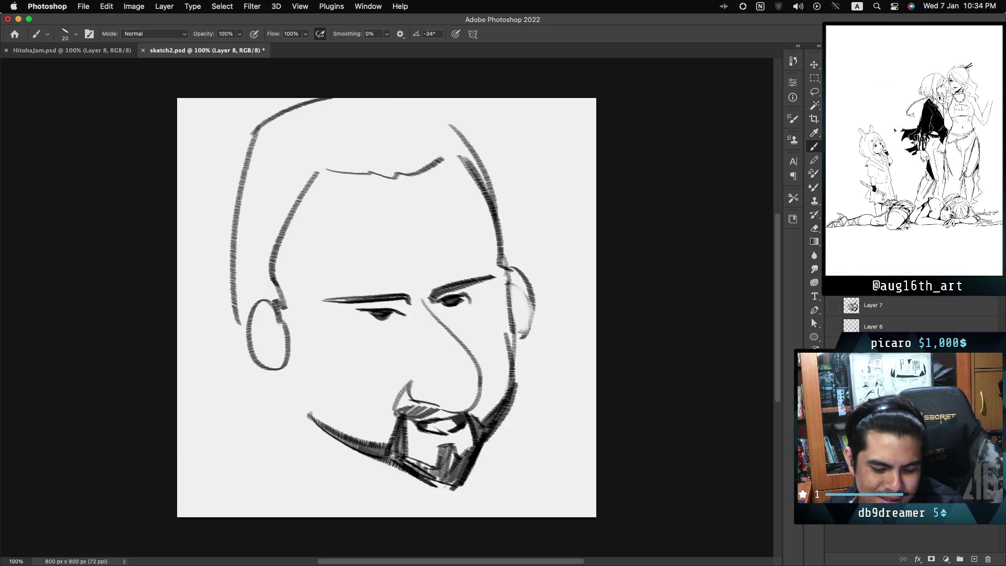
{"action": "left_click", "coordinate": [834, 304]}
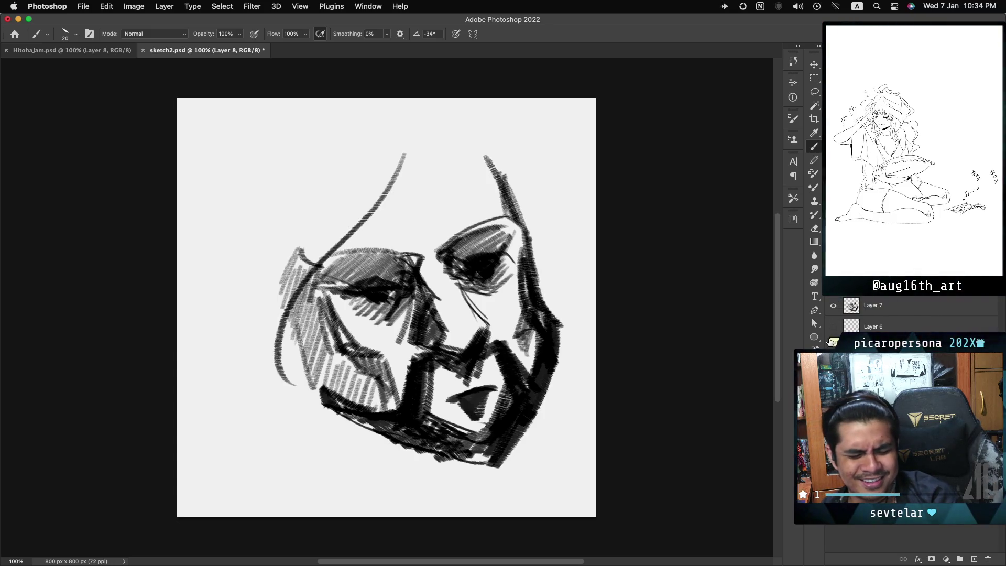
{"action": "left_click", "coordinate": [834, 305]}
{"action": "left_click", "coordinate": [834, 349]}
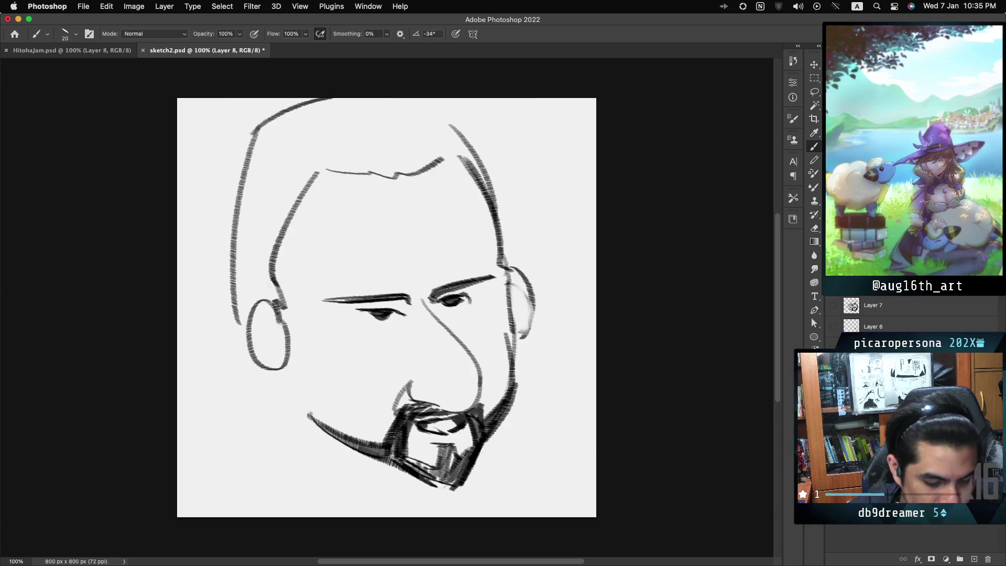
Scale the whole sketch down to about 81% of its size.
{"action": "key", "text": "ctrl+t"}
{"action": "left_click_drag", "start_coordinate": [385, 489], "coordinate": [384, 416]}
{"action": "key", "text": "Return"}
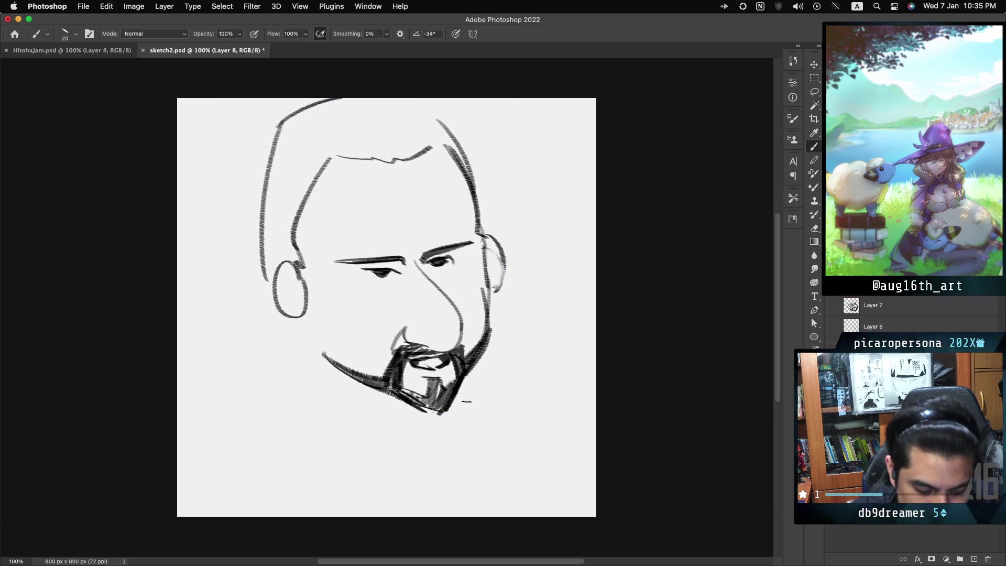
Erase the old jaw and beard, then redraw the mouth, hatched mustache and chin beard.
{"action": "mouse_move", "coordinate": [325, 382]}
{"action": "left_mouse_down"}
{"action": "mouse_move", "coordinate": [337, 360]}
{"action": "mouse_move", "coordinate": [415, 393]}
{"action": "mouse_move", "coordinate": [412, 385]}
{"action": "left_mouse_up"}
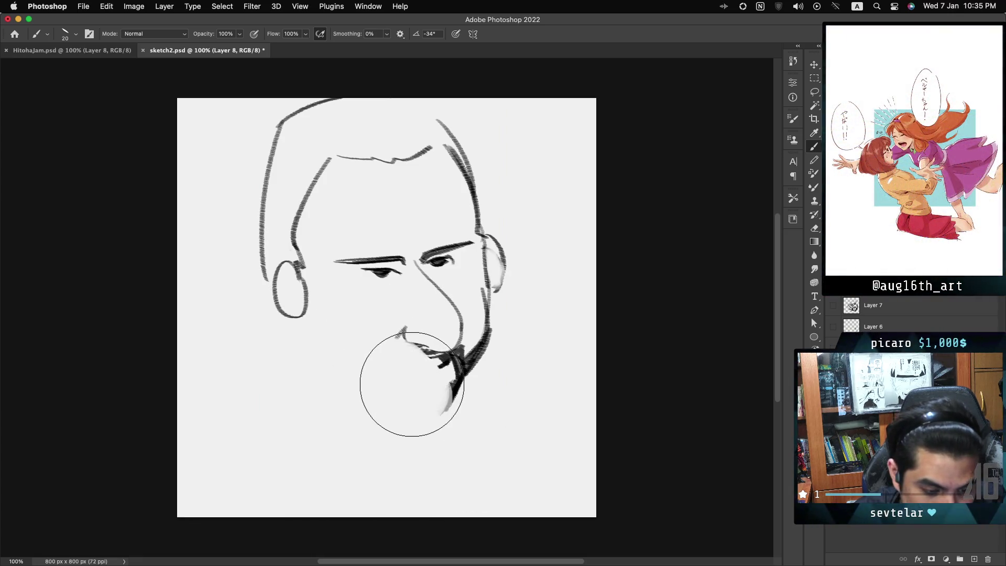
{"action": "mouse_move", "coordinate": [423, 387]}
{"action": "left_mouse_down"}
{"action": "mouse_move", "coordinate": [457, 420]}
{"action": "mouse_move", "coordinate": [452, 402]}
{"action": "mouse_move", "coordinate": [490, 366]}
{"action": "left_mouse_up"}
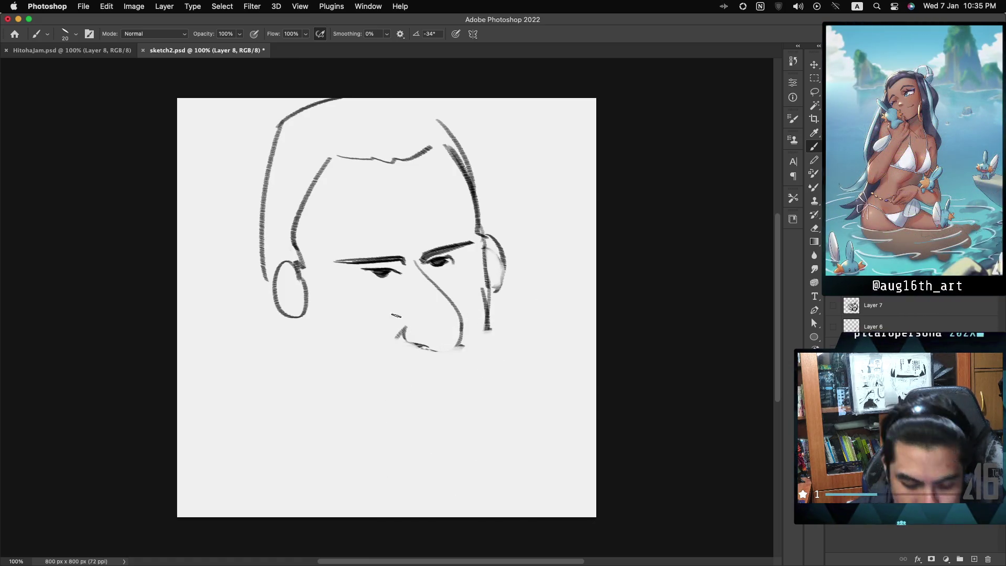
{"action": "key", "text": "ctrl+z"}
{"action": "left_click_drag", "start_coordinate": [403, 329], "coordinate": [351, 394]}
{"action": "left_click_drag", "start_coordinate": [464, 327], "coordinate": [501, 377]}
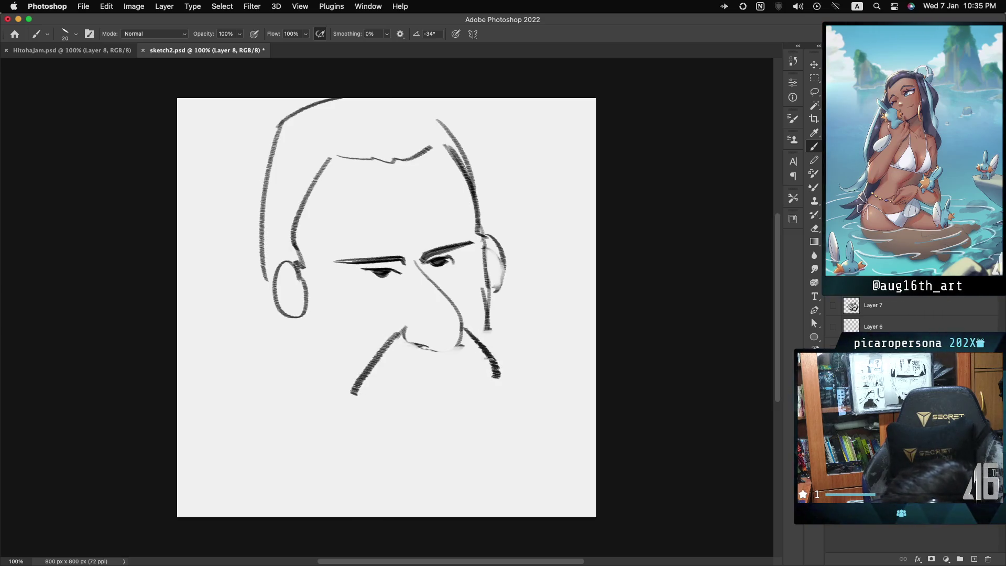
{"action": "mouse_move", "coordinate": [416, 370]}
{"action": "left_mouse_down"}
{"action": "mouse_move", "coordinate": [397, 399]}
{"action": "mouse_move", "coordinate": [439, 416]}
{"action": "mouse_move", "coordinate": [438, 397]}
{"action": "left_mouse_up"}
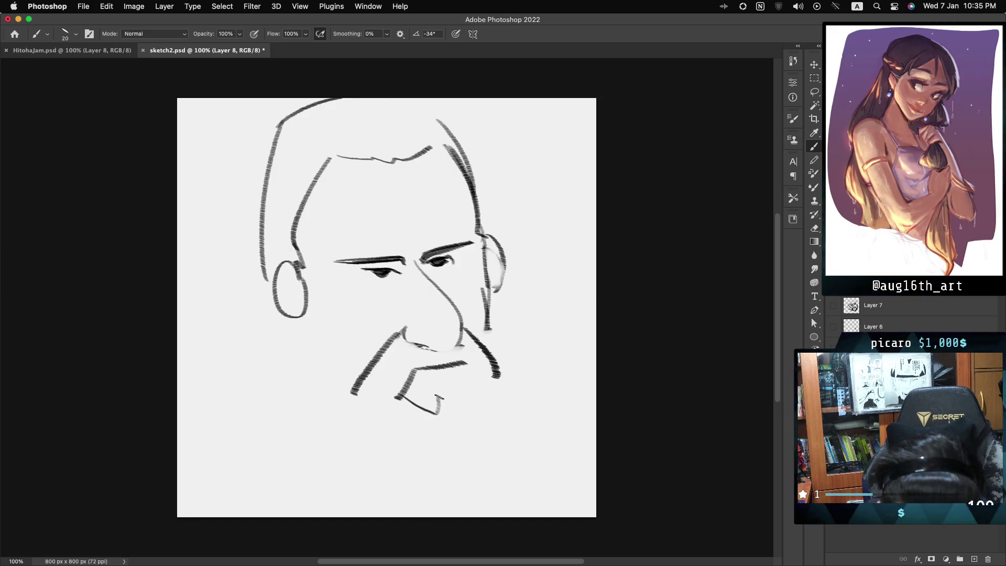
{"action": "mouse_move", "coordinate": [388, 366]}
{"action": "left_mouse_down"}
{"action": "mouse_move", "coordinate": [369, 377]}
{"action": "mouse_move", "coordinate": [399, 356]}
{"action": "mouse_move", "coordinate": [378, 398]}
{"action": "mouse_move", "coordinate": [402, 371]}
{"action": "mouse_move", "coordinate": [464, 351]}
{"action": "mouse_move", "coordinate": [477, 362]}
{"action": "left_mouse_up"}
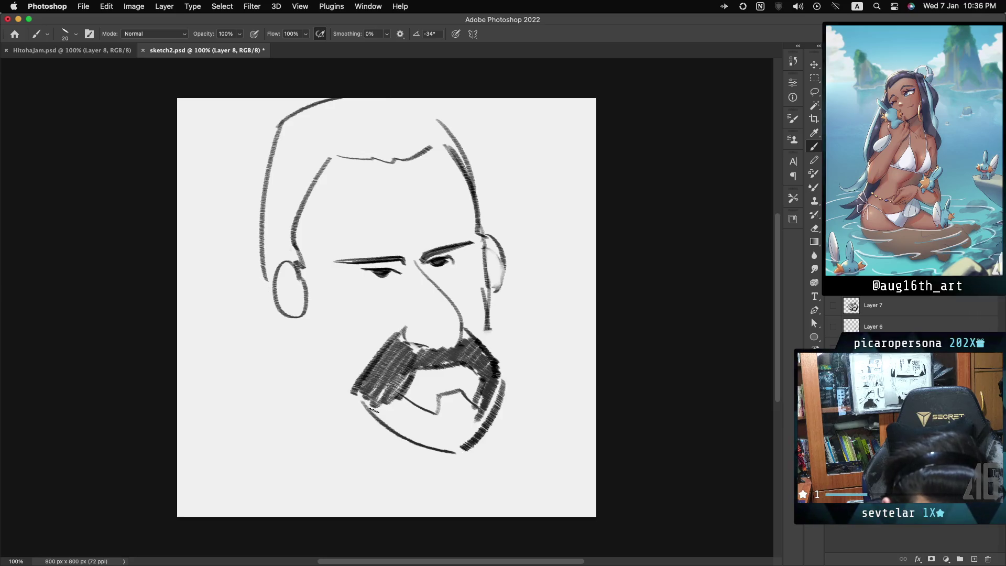
{"action": "mouse_move", "coordinate": [380, 414]}
{"action": "left_mouse_down"}
{"action": "mouse_move", "coordinate": [469, 426]}
{"action": "mouse_move", "coordinate": [490, 408]}
{"action": "mouse_move", "coordinate": [472, 445]}
{"action": "left_mouse_up"}
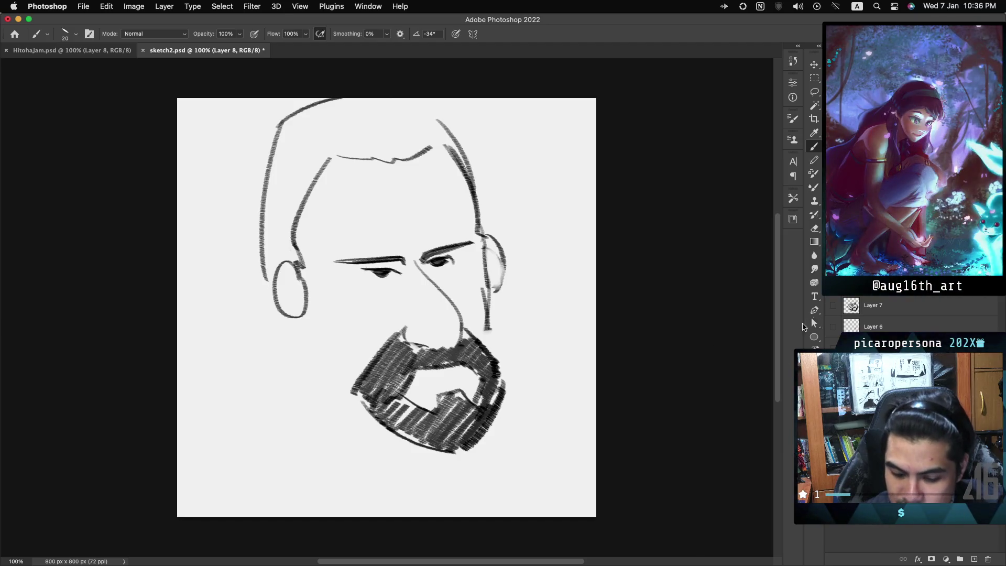
Show Layer 7's sketch again for comparison.
{"action": "left_click", "coordinate": [834, 307], "text": "alt"}
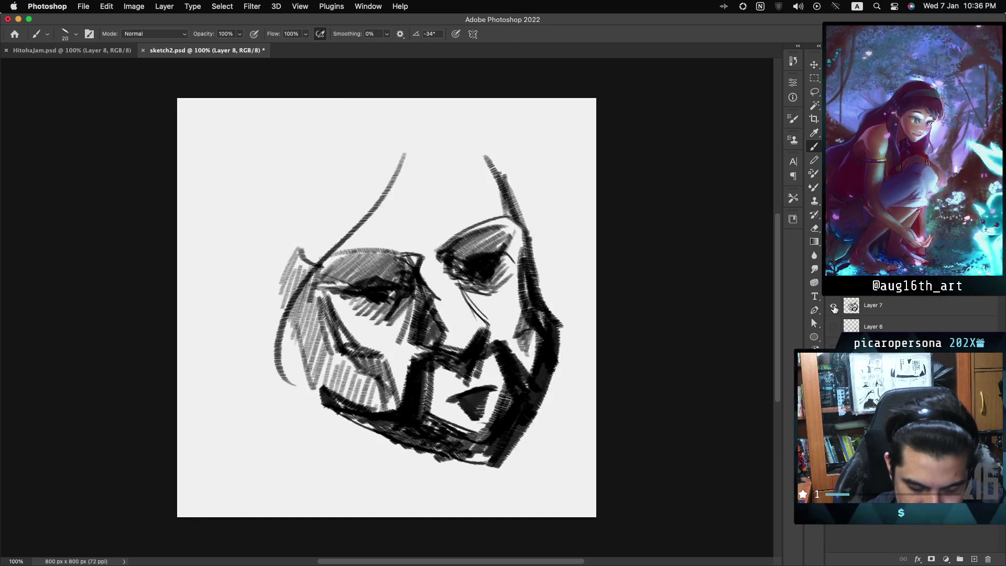
Hide Layer 7 and hatch beard strokes up the right cheek and jaw.
{"action": "left_click", "coordinate": [834, 307], "text": "alt"}
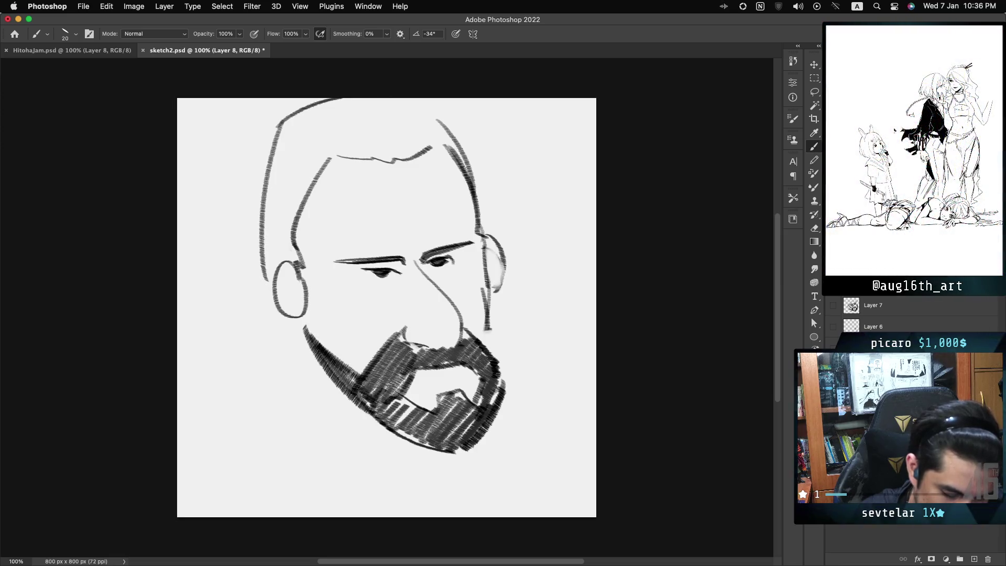
{"action": "key", "text": "ctrl+z"}
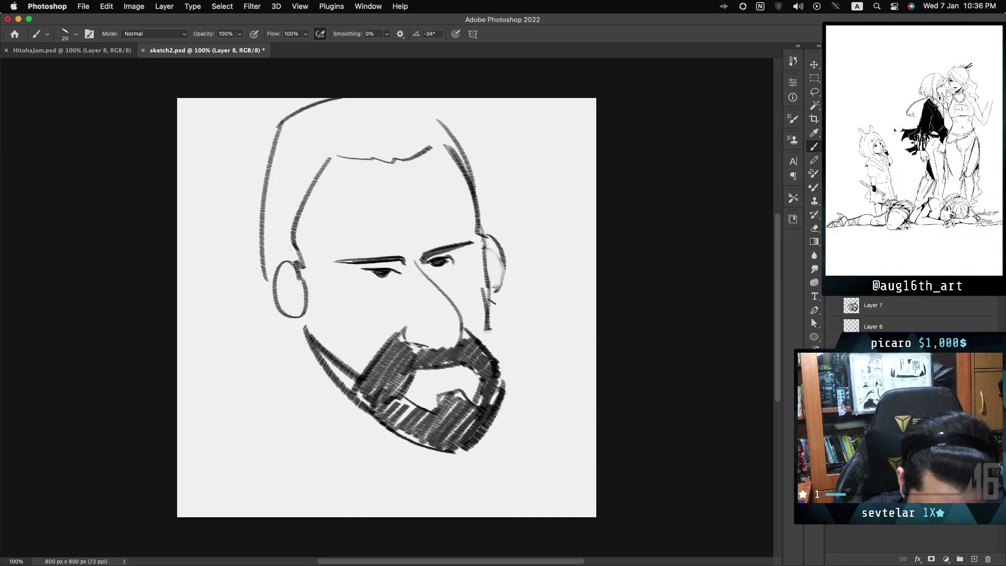
{"action": "key", "text": "ctrl+shift+z"}
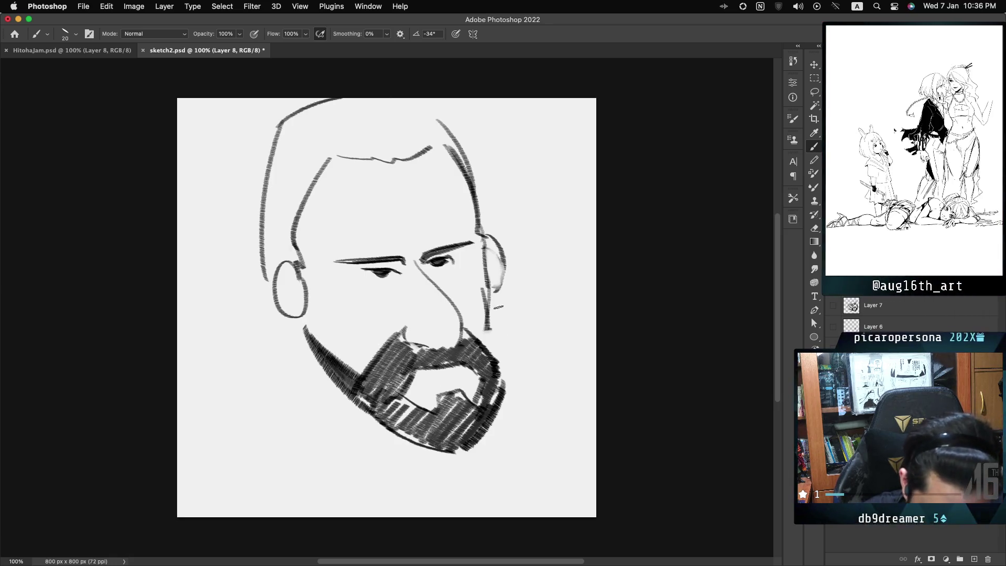
{"action": "left_click_drag", "start_coordinate": [494, 357], "coordinate": [500, 302]}
{"action": "left_click_drag", "start_coordinate": [497, 369], "coordinate": [507, 305]}
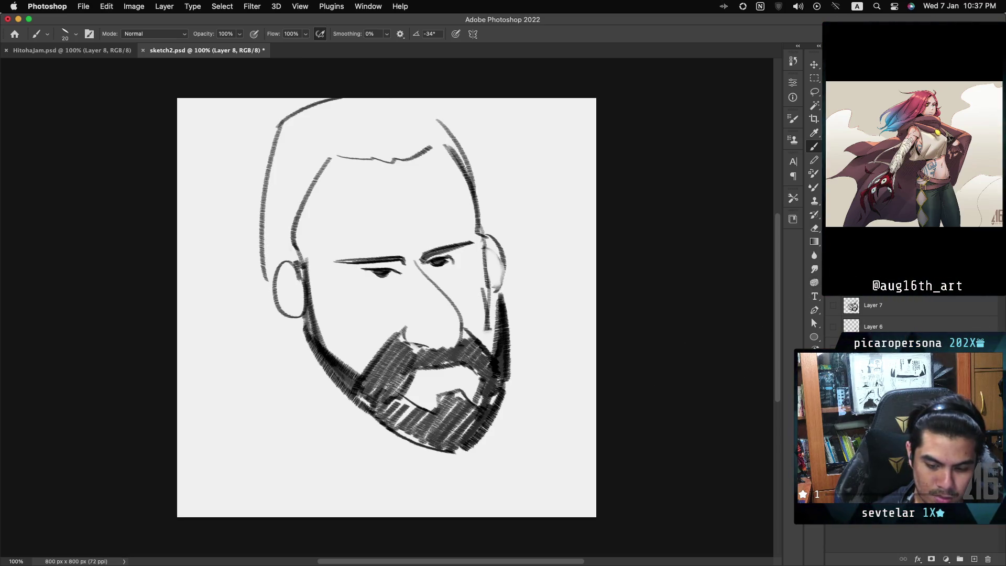
Briefly show and hide Layer 7's sketch to compare.
{"action": "left_click", "coordinate": [834, 284]}
{"action": "left_click", "coordinate": [835, 305]}
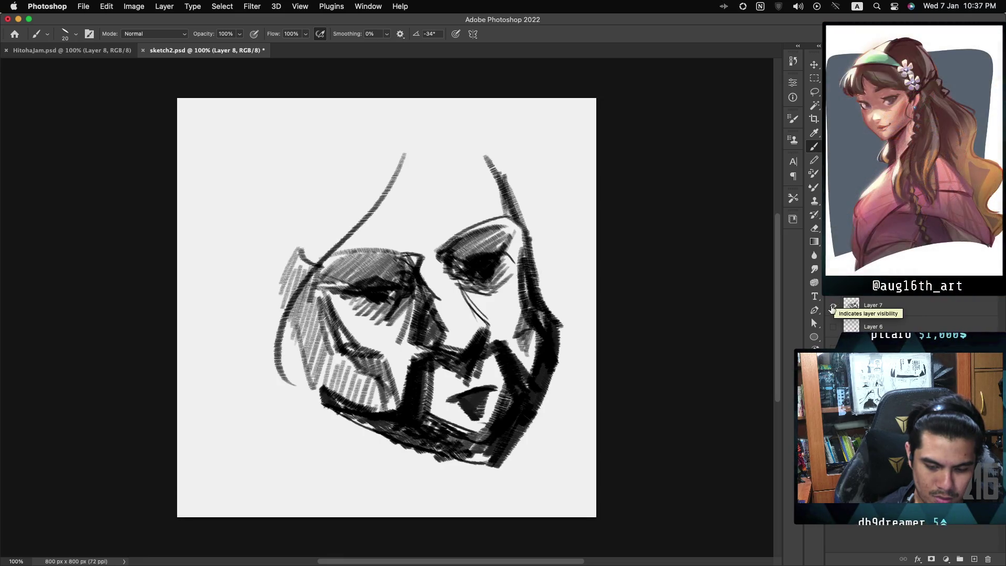
{"action": "left_click", "coordinate": [835, 305]}
{"action": "left_click", "coordinate": [833, 283]}
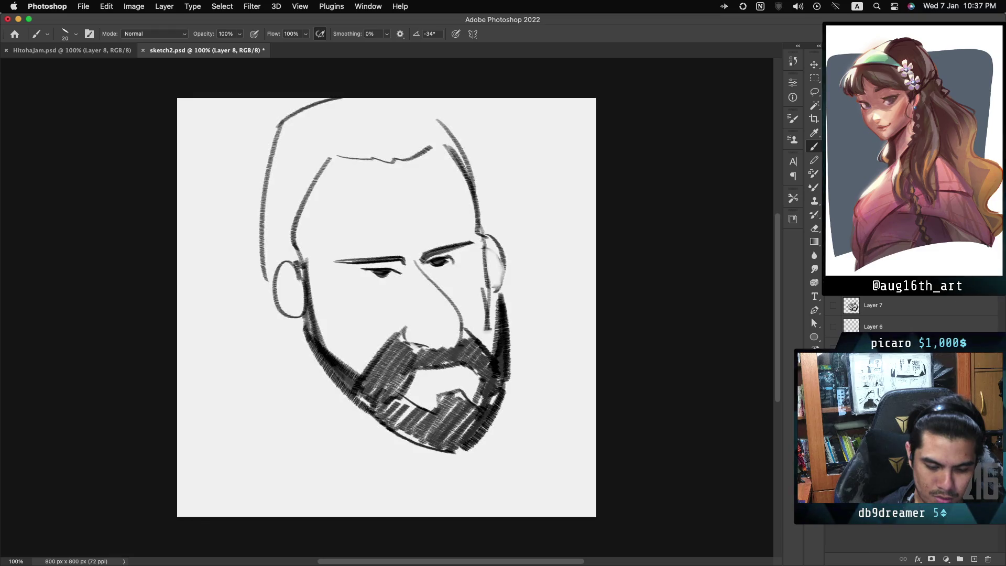
Erase the left jaw and beard, draw a curved mouth and hatched mustache, and clear the right cheek strokes.
{"action": "mouse_move", "coordinate": [350, 344]}
{"action": "left_mouse_down"}
{"action": "mouse_move", "coordinate": [325, 359]}
{"action": "mouse_move", "coordinate": [359, 382]}
{"action": "mouse_move", "coordinate": [404, 360]}
{"action": "mouse_move", "coordinate": [434, 440]}
{"action": "mouse_move", "coordinate": [489, 427]}
{"action": "mouse_move", "coordinate": [442, 377]}
{"action": "mouse_move", "coordinate": [488, 315]}
{"action": "mouse_move", "coordinate": [472, 373]}
{"action": "mouse_move", "coordinate": [404, 377]}
{"action": "left_mouse_up"}
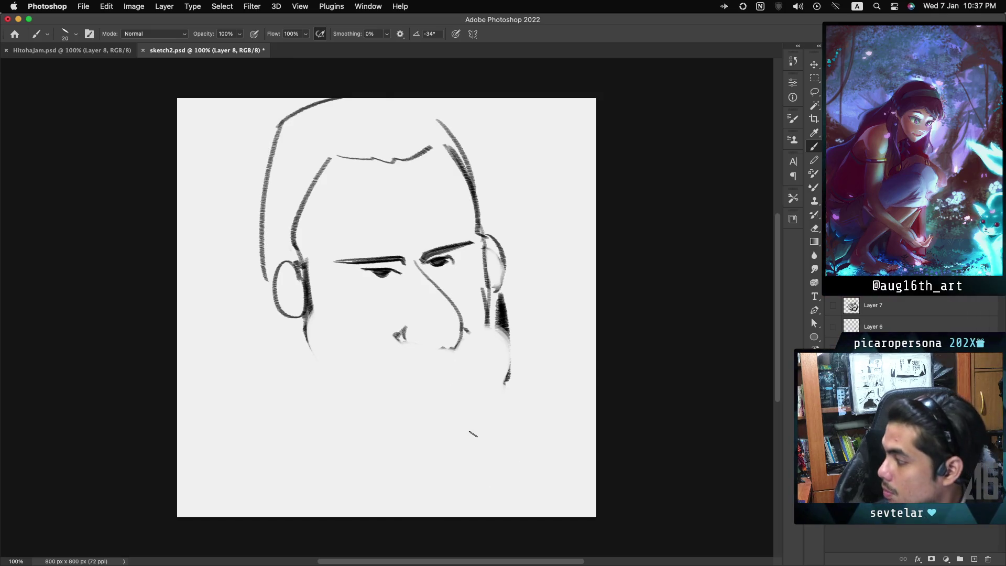
{"action": "left_click_drag", "start_coordinate": [417, 344], "coordinate": [446, 350]}
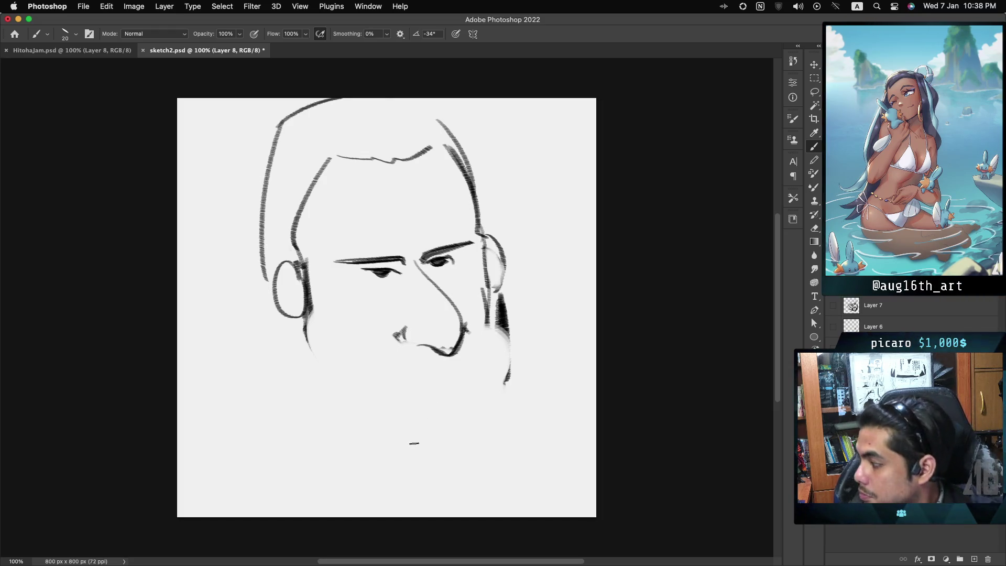
{"action": "key", "text": "ctrl+z"}
{"action": "left_click_drag", "start_coordinate": [399, 350], "coordinate": [399, 365]}
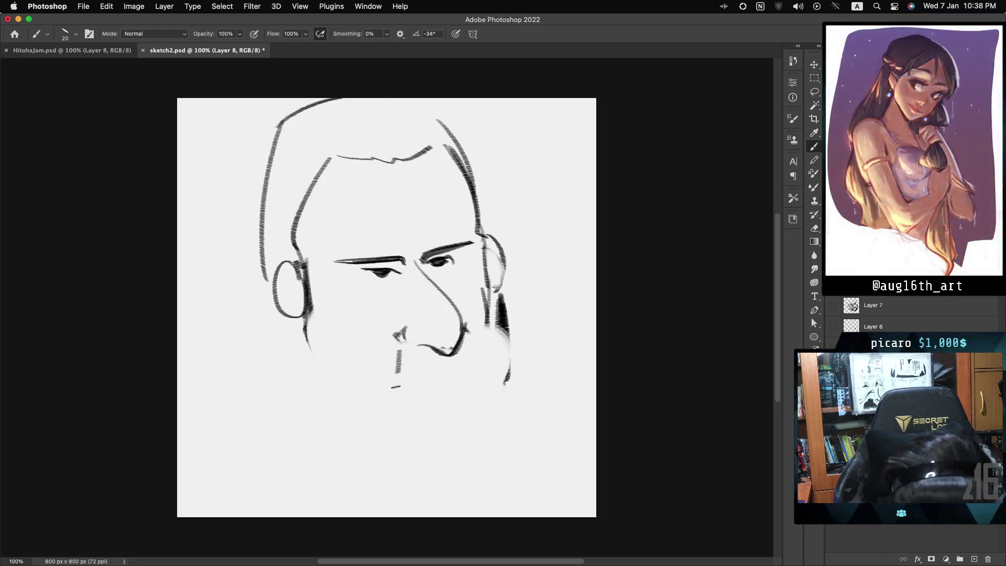
{"action": "left_click_drag", "start_coordinate": [468, 341], "coordinate": [484, 380]}
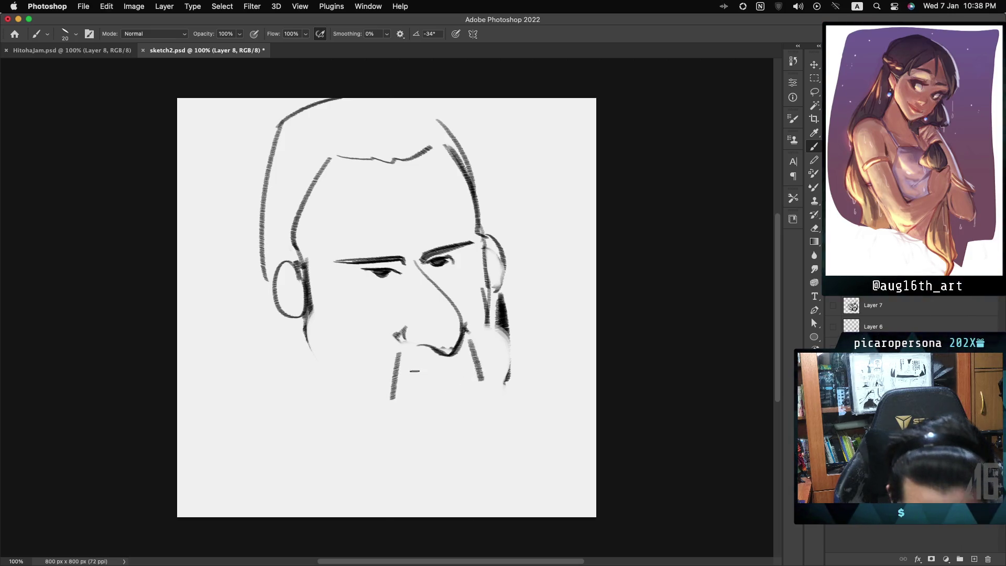
{"action": "left_click_drag", "start_coordinate": [411, 366], "coordinate": [455, 360]}
{"action": "mouse_move", "coordinate": [398, 391]}
{"action": "left_mouse_down"}
{"action": "mouse_move", "coordinate": [404, 350]}
{"action": "mouse_move", "coordinate": [476, 370]}
{"action": "left_mouse_up"}
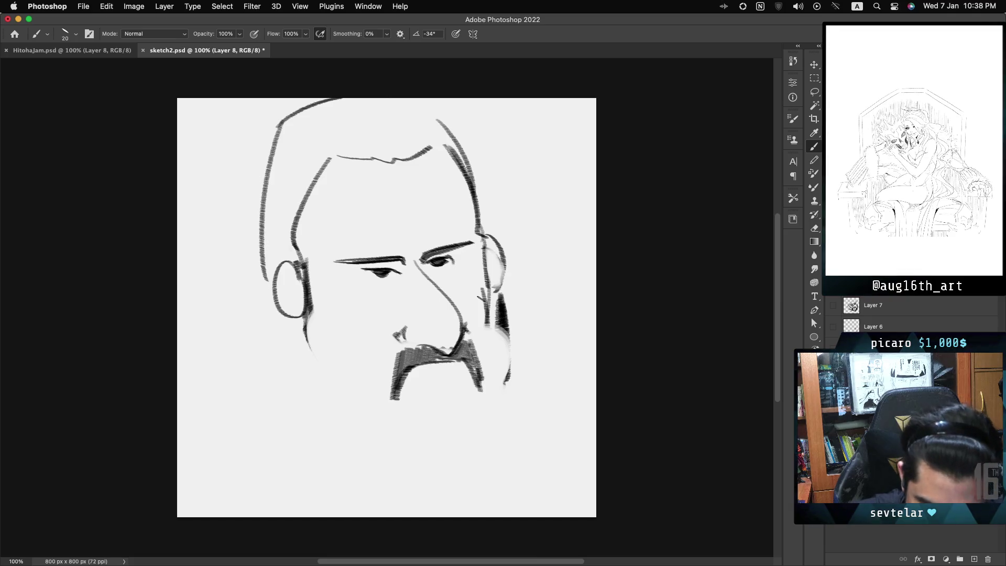
{"action": "left_click_drag", "start_coordinate": [499, 237], "coordinate": [500, 322]}
Erase the faint right ear strokes, hatch the right jaw, and darken the left jaw line to the chin.
{"action": "left_click_drag", "start_coordinate": [513, 357], "coordinate": [498, 243]}
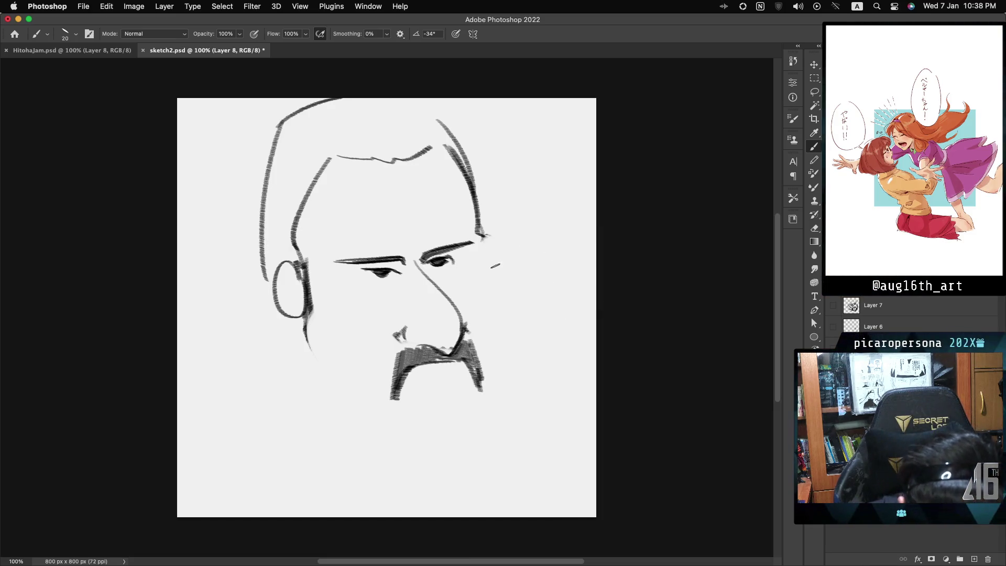
{"action": "left_click_drag", "start_coordinate": [485, 249], "coordinate": [495, 380]}
{"action": "key", "text": "ctrl+z"}
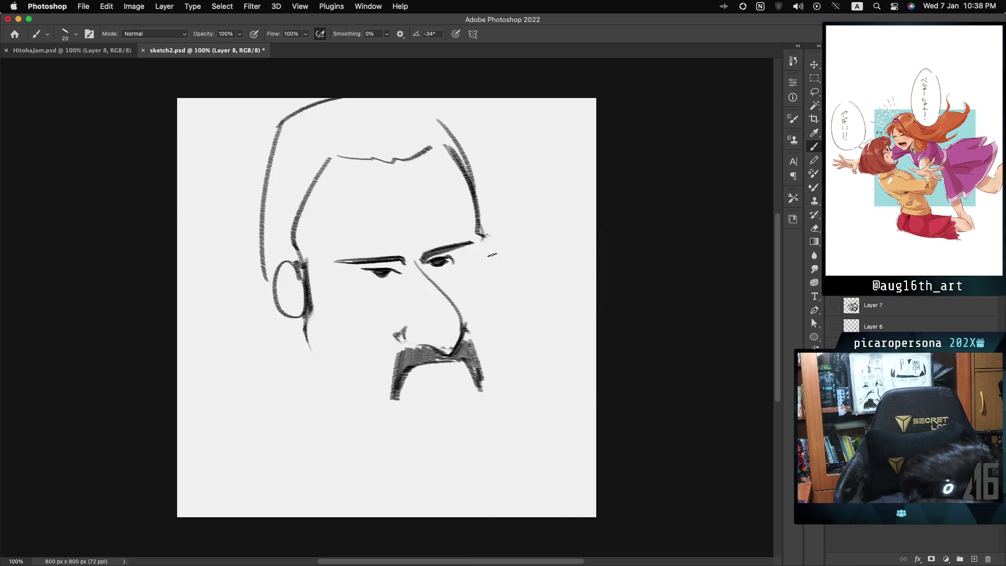
{"action": "left_click_drag", "start_coordinate": [484, 249], "coordinate": [495, 380]}
{"action": "left_click_drag", "start_coordinate": [306, 325], "coordinate": [315, 359]}
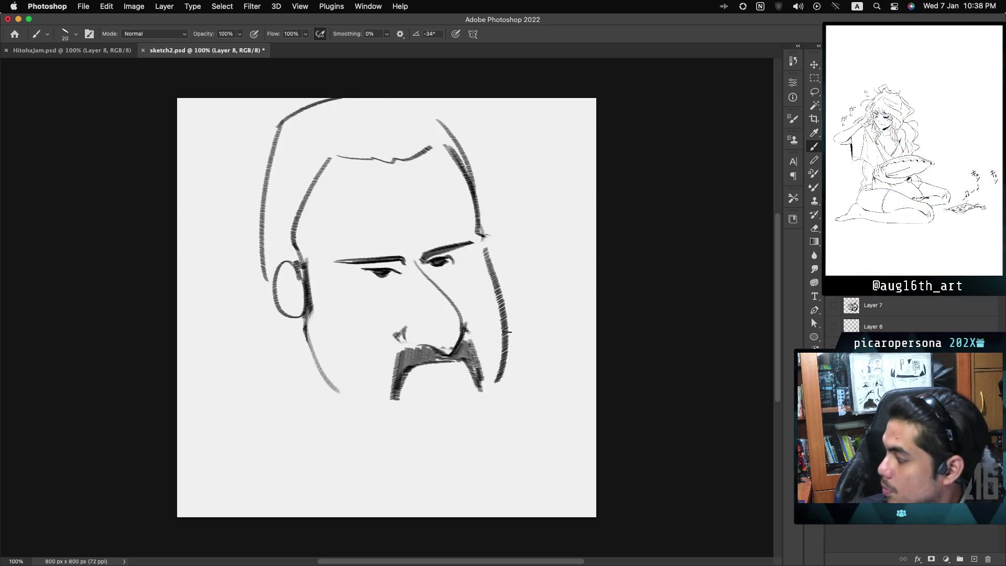
{"action": "key", "text": "ctrl+z"}
{"action": "left_click_drag", "start_coordinate": [506, 317], "coordinate": [479, 387]}
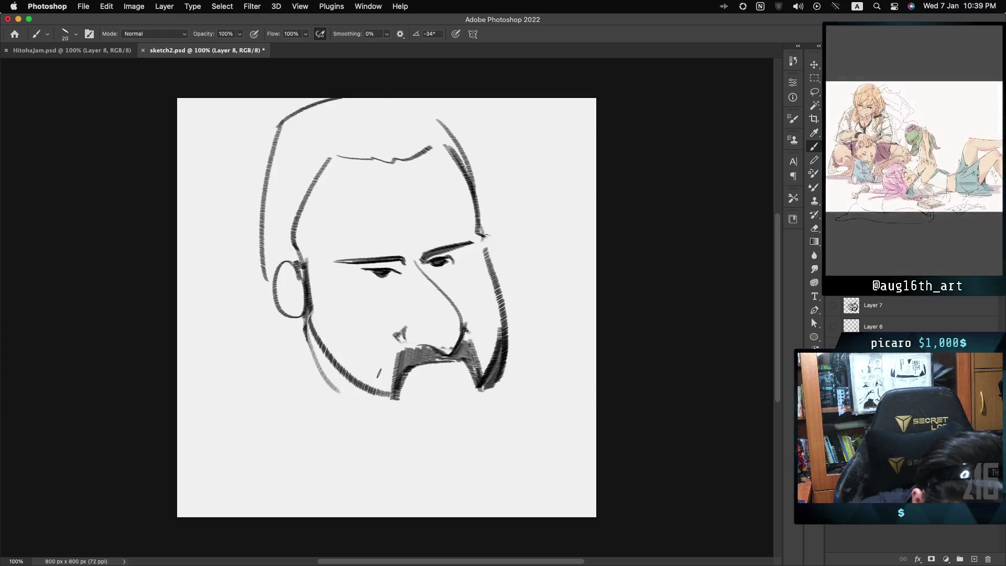
{"action": "left_click_drag", "start_coordinate": [309, 320], "coordinate": [393, 396]}
{"action": "left_click_drag", "start_coordinate": [310, 325], "coordinate": [341, 385]}
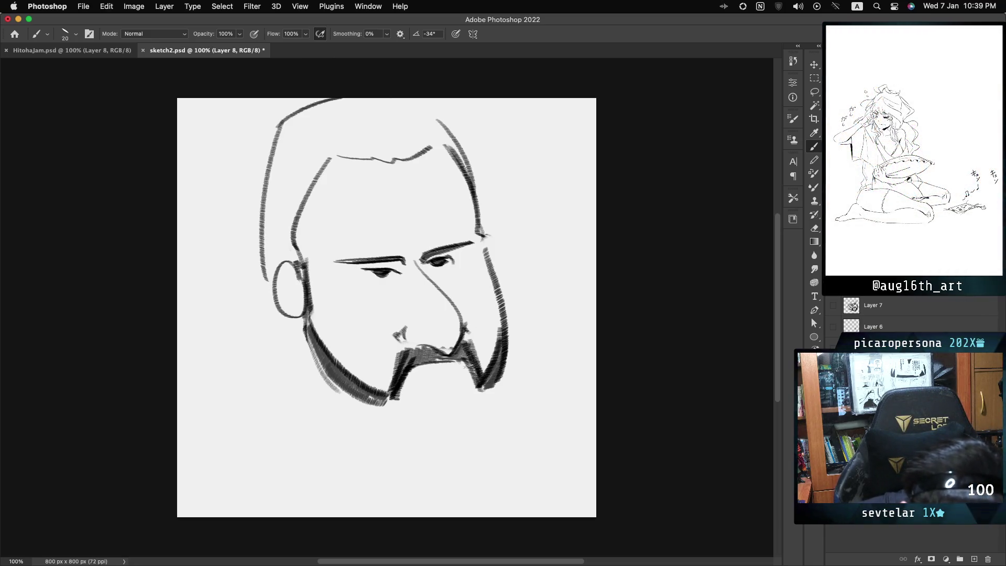
With a smaller brush, darken the beard's left edge and extend its tip.
{"action": "key", "text": "bracketleft"}
{"action": "key", "text": "bracketleft"}
{"action": "key", "text": "bracketleft"}
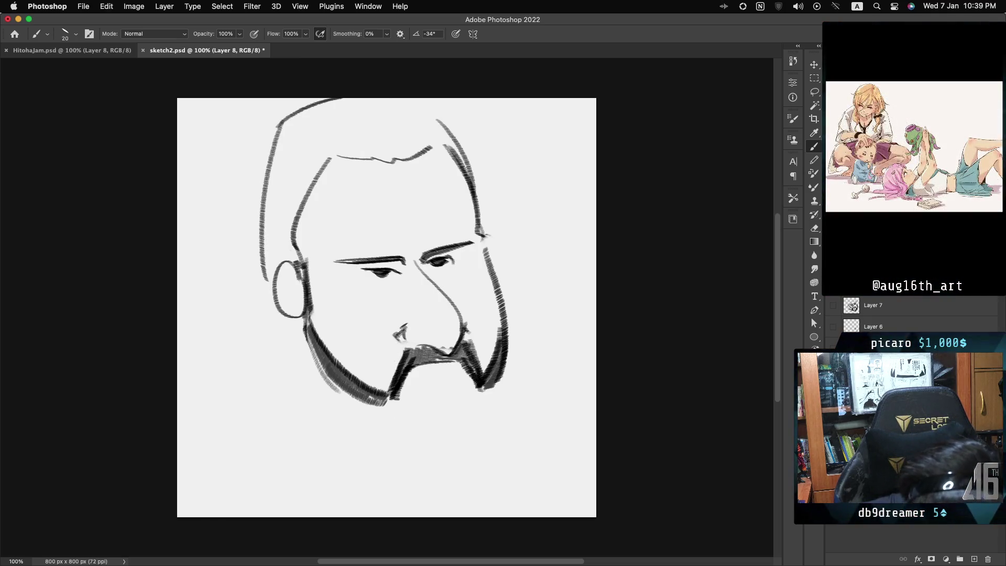
{"action": "left_click_drag", "start_coordinate": [388, 392], "coordinate": [400, 348]}
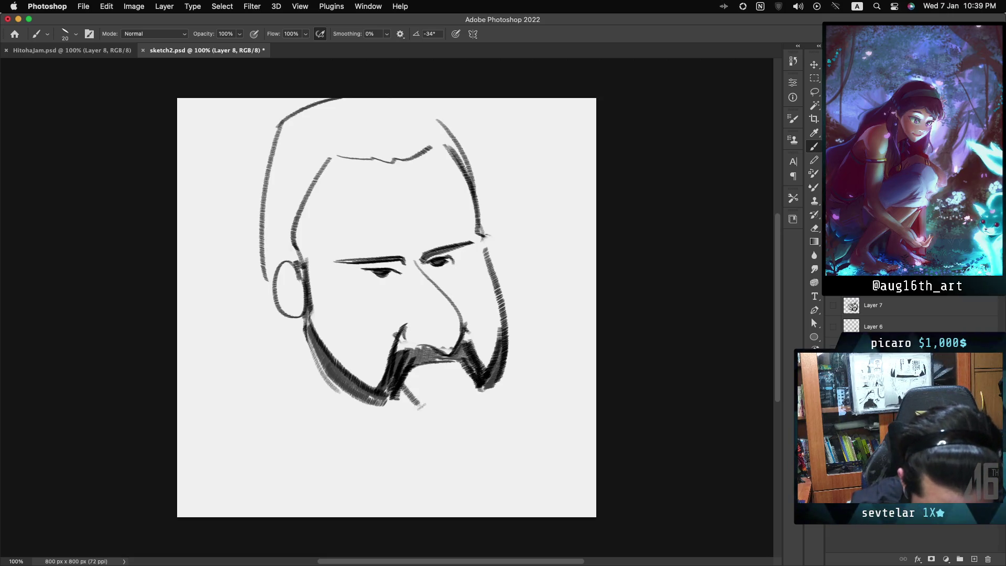
{"action": "mouse_move", "coordinate": [404, 387]}
{"action": "left_mouse_down"}
{"action": "mouse_move", "coordinate": [423, 412]}
{"action": "mouse_move", "coordinate": [408, 415]}
{"action": "mouse_move", "coordinate": [426, 414]}
{"action": "left_mouse_up"}
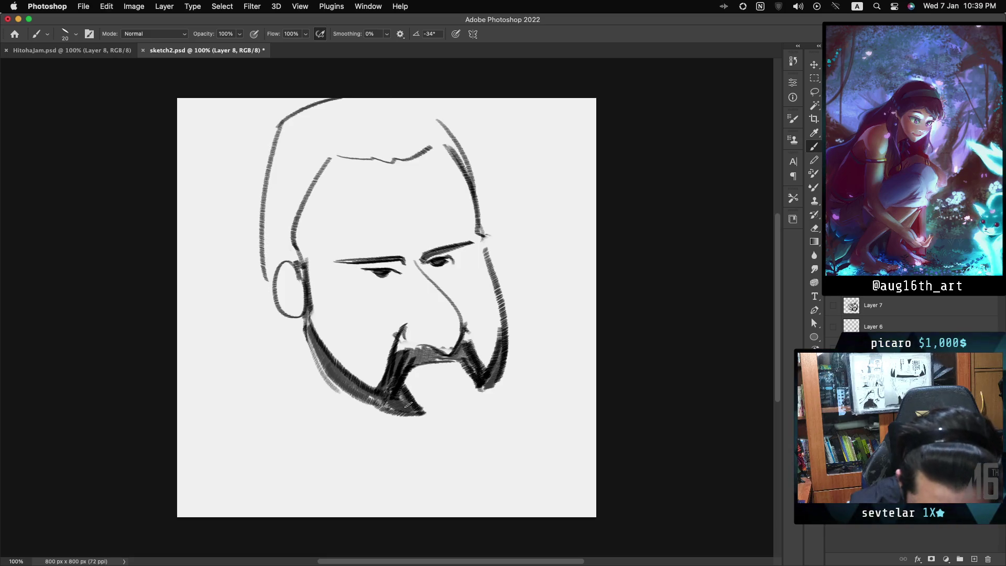
{"action": "key", "text": "ctrl+z"}
{"action": "left_click_drag", "start_coordinate": [455, 401], "coordinate": [474, 364]}
{"action": "key", "text": "ctrl+z"}
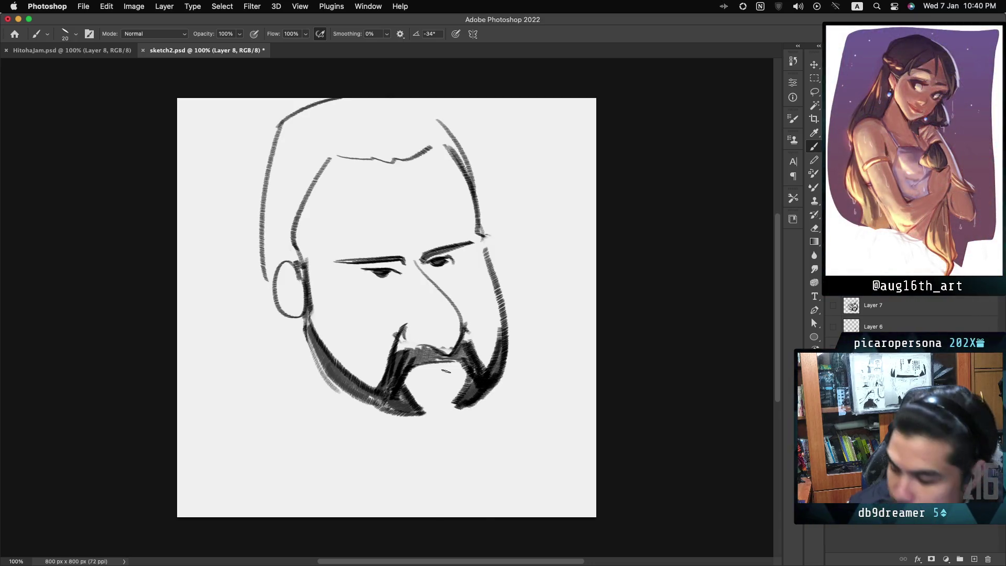
Draw the lower lip under the moustache and shade the chin beneath it.
{"action": "left_click_drag", "start_coordinate": [453, 385], "coordinate": [428, 385]}
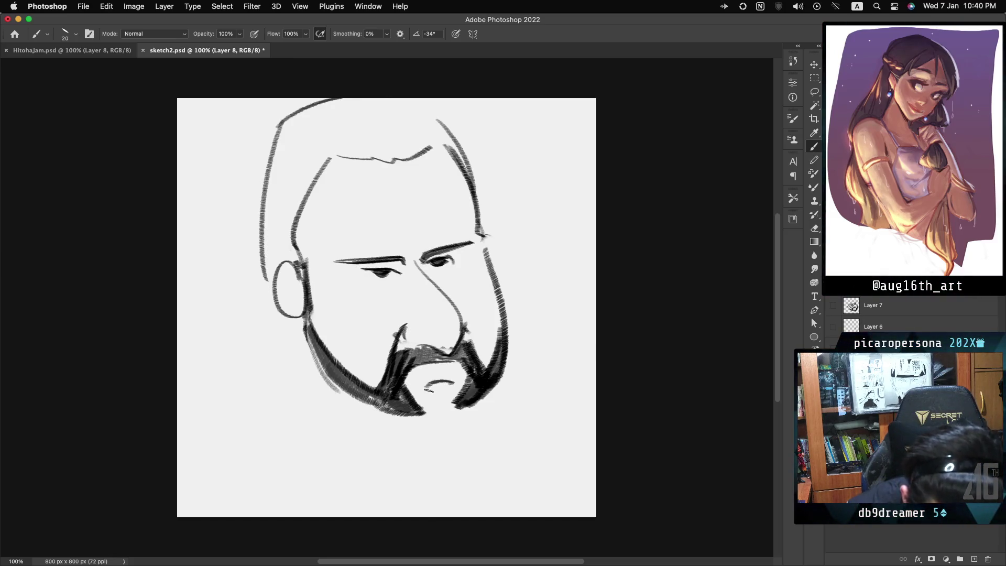
{"action": "left_click_drag", "start_coordinate": [426, 386], "coordinate": [454, 406]}
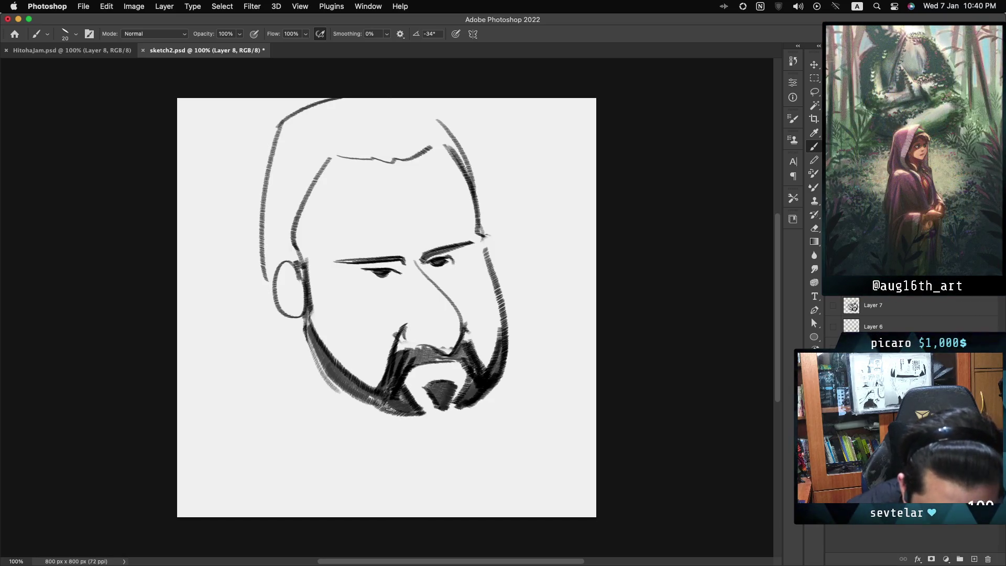
{"action": "left_click_drag", "start_coordinate": [455, 412], "coordinate": [475, 420]}
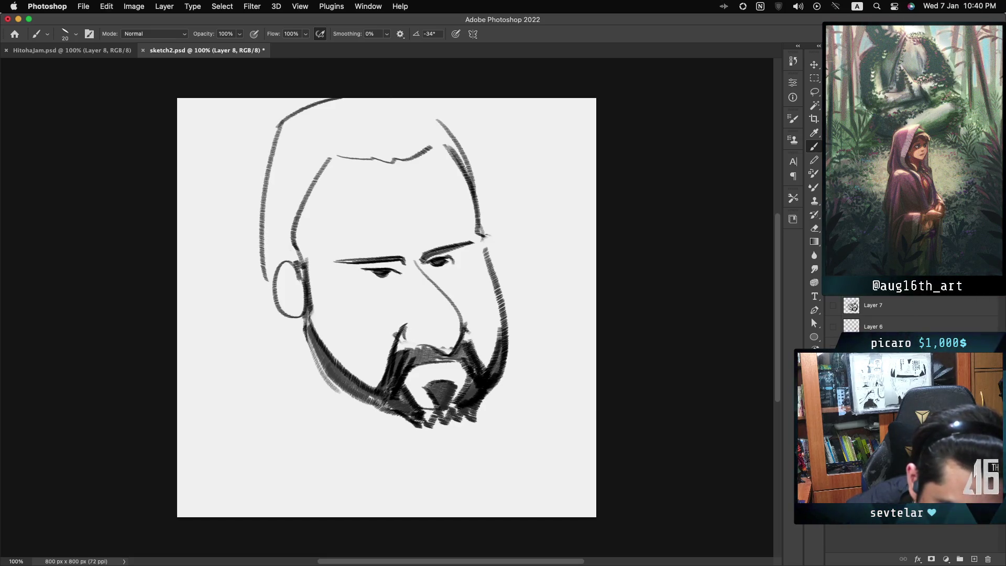
{"action": "left_click_drag", "start_coordinate": [438, 422], "coordinate": [456, 400]}
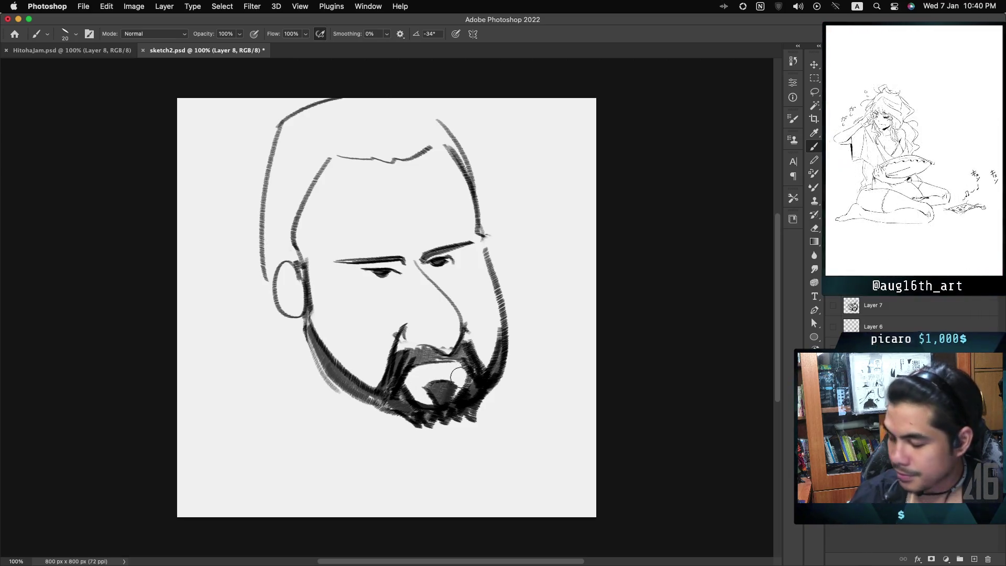
{"action": "mouse_move", "coordinate": [398, 379]}
{"action": "left_mouse_down"}
{"action": "mouse_move", "coordinate": [414, 389]}
{"action": "mouse_move", "coordinate": [396, 390]}
{"action": "mouse_move", "coordinate": [474, 367]}
{"action": "left_mouse_up"}
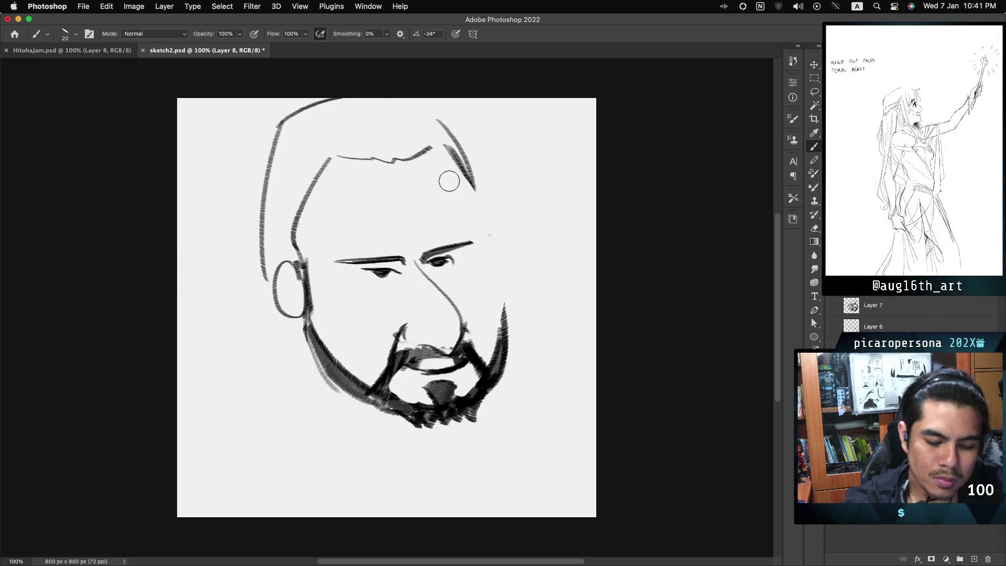
Remove the old right head strokes and redraw the right head outline down to the jaw.
{"action": "key", "text": "super+z"}
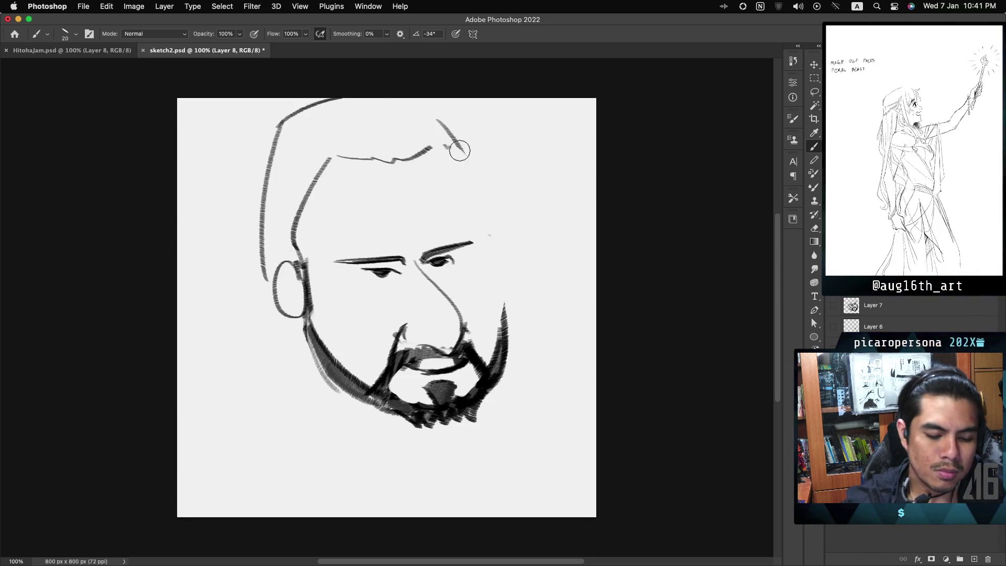
{"action": "key", "text": "super+z"}
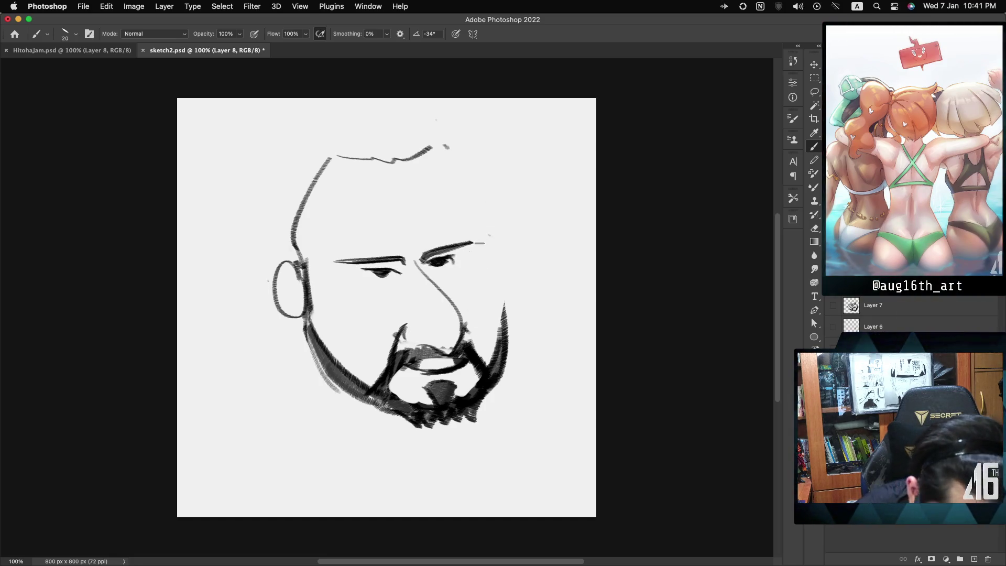
{"action": "left_click_drag", "start_coordinate": [464, 148], "coordinate": [504, 247]}
{"action": "left_click_drag", "start_coordinate": [452, 150], "coordinate": [506, 322]}
{"action": "key", "text": "ctrl+z"}
{"action": "key", "text": "ctrl+z"}
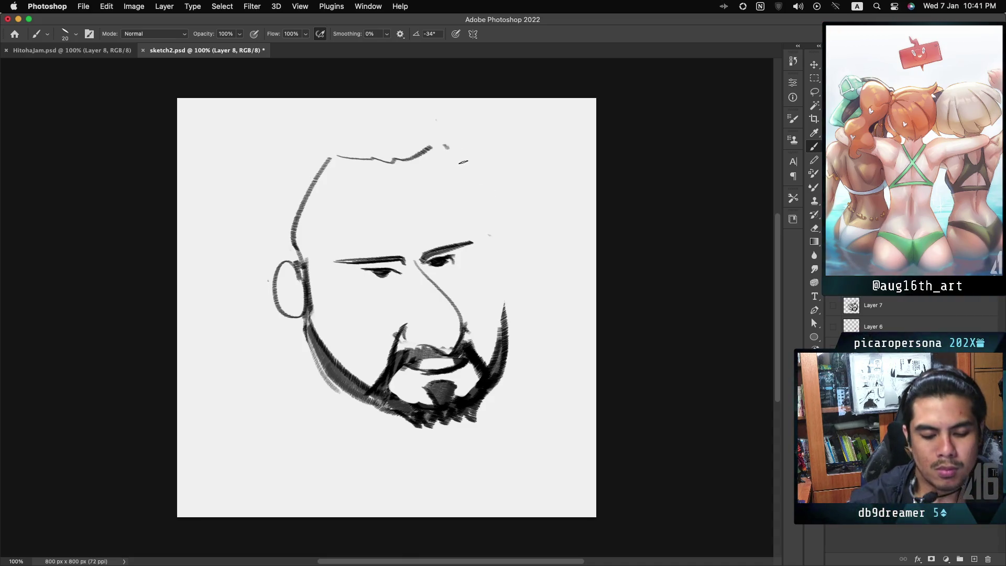
{"action": "left_click_drag", "start_coordinate": [447, 153], "coordinate": [481, 215]}
{"action": "key", "text": "ctrl+z"}
{"action": "mouse_move", "coordinate": [446, 151]}
{"action": "left_mouse_down"}
{"action": "mouse_move", "coordinate": [495, 233]}
{"action": "mouse_move", "coordinate": [506, 315]}
{"action": "left_mouse_up"}
{"action": "key", "text": "ctrl+z"}
{"action": "key", "text": "ctrl+z"}
{"action": "left_click_drag", "start_coordinate": [447, 150], "coordinate": [501, 273]}
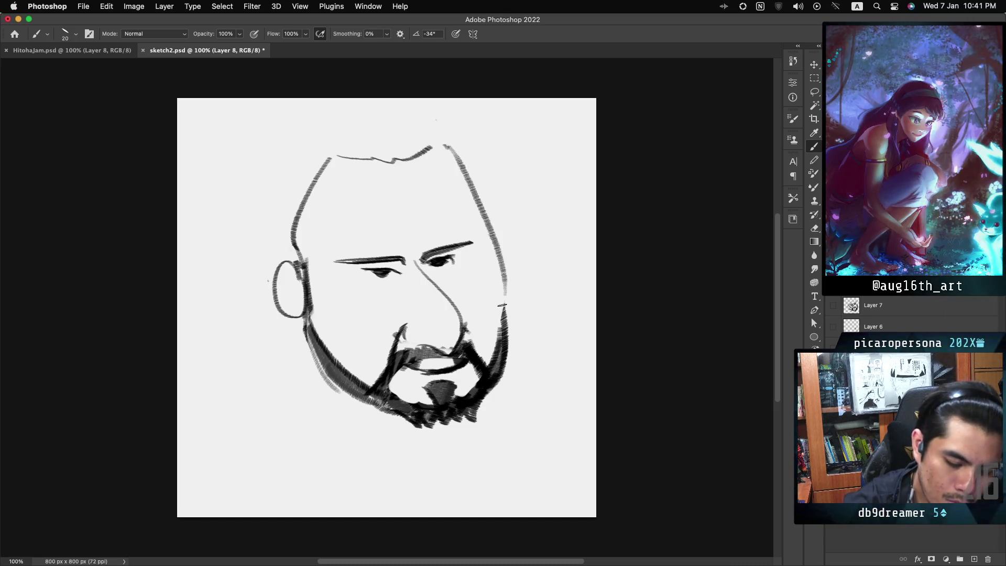
{"action": "key", "text": "ctrl+z"}
{"action": "left_click_drag", "start_coordinate": [446, 148], "coordinate": [506, 320]}
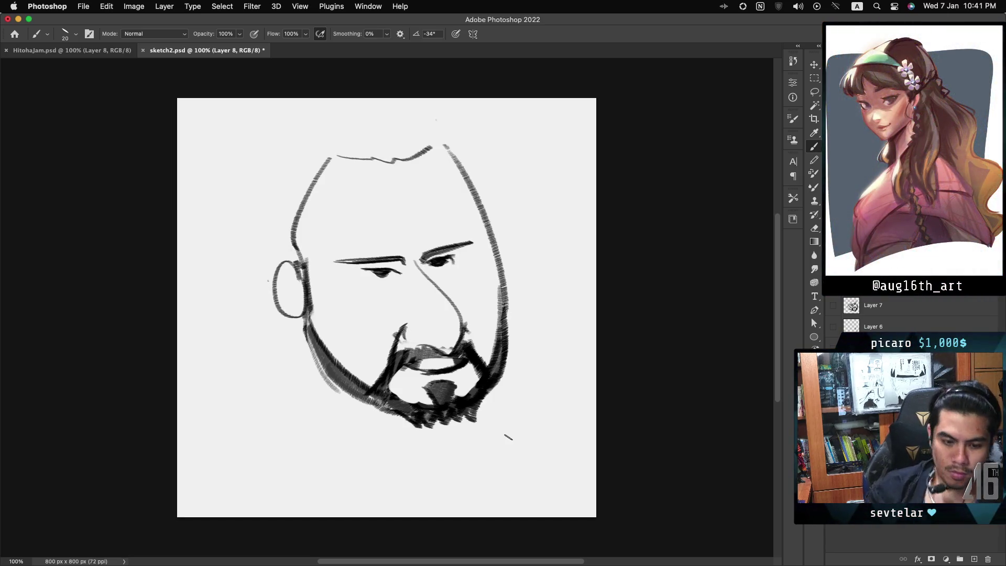
Draw a curved left hairline, drop the outer left contour, and redraw a darker right contour toward the brow.
{"action": "left_click_drag", "start_coordinate": [359, 158], "coordinate": [303, 224]}
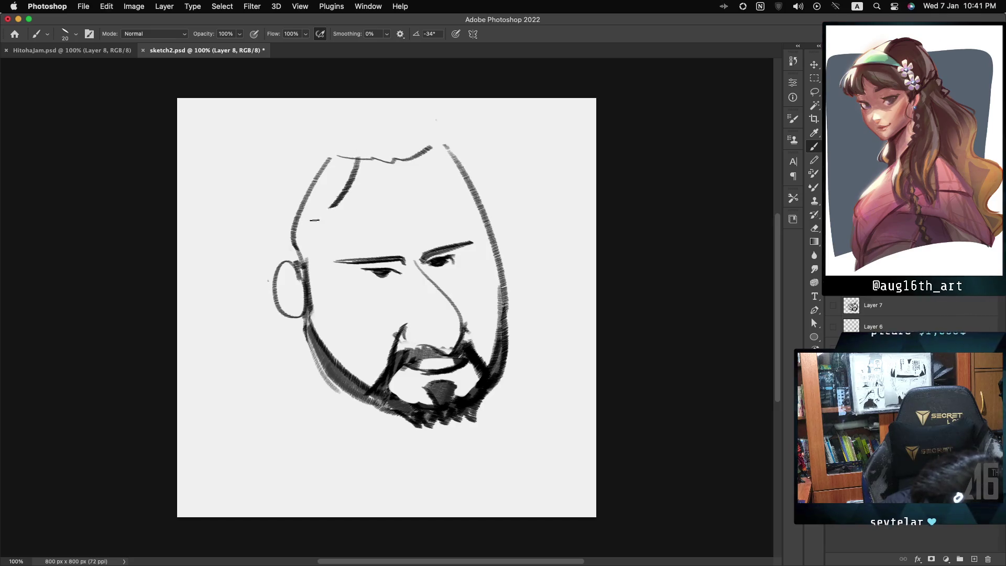
{"action": "left_click_drag", "start_coordinate": [431, 149], "coordinate": [468, 192]}
{"action": "key", "text": "ctrl+z"}
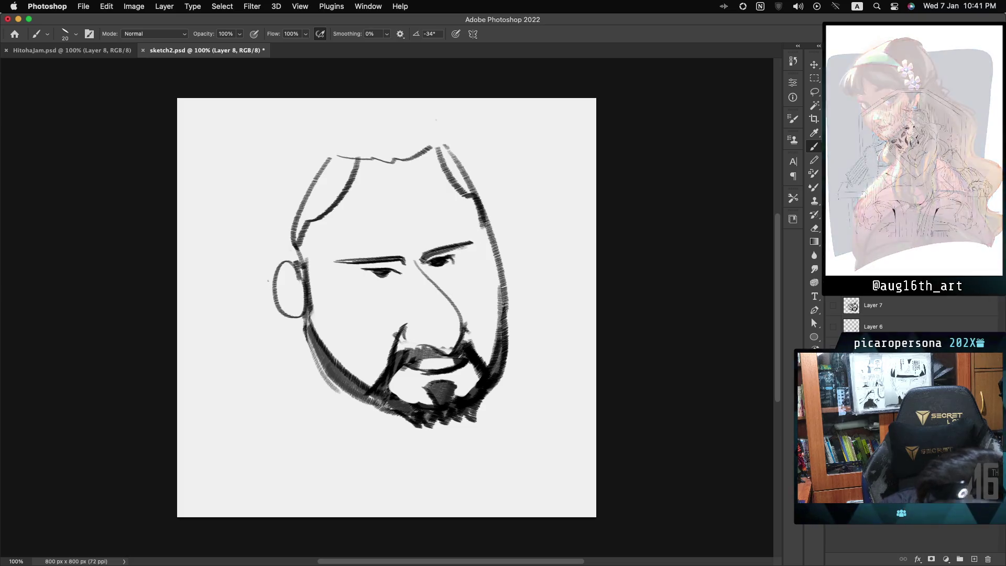
{"action": "key", "text": "super+z"}
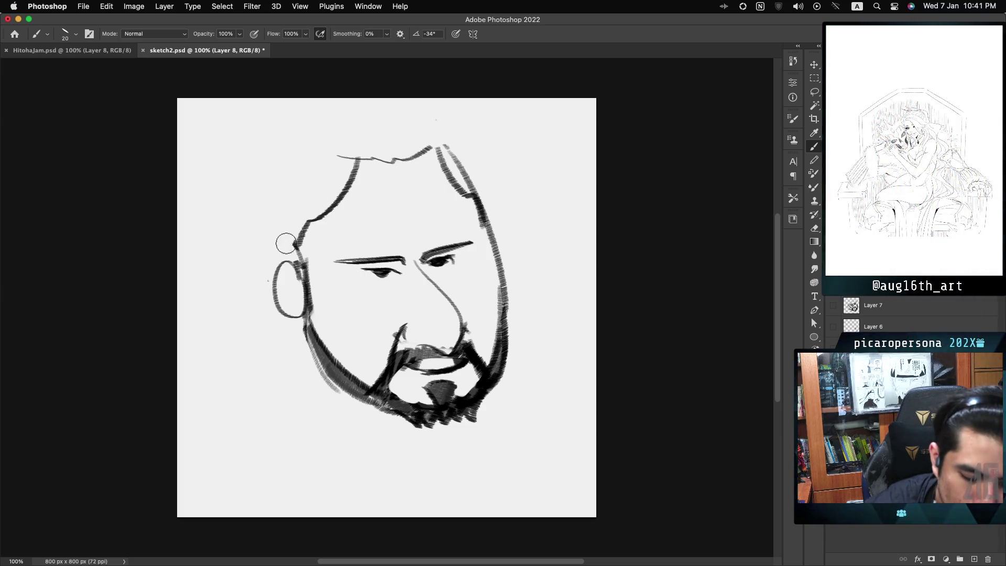
{"action": "key", "text": "super+z"}
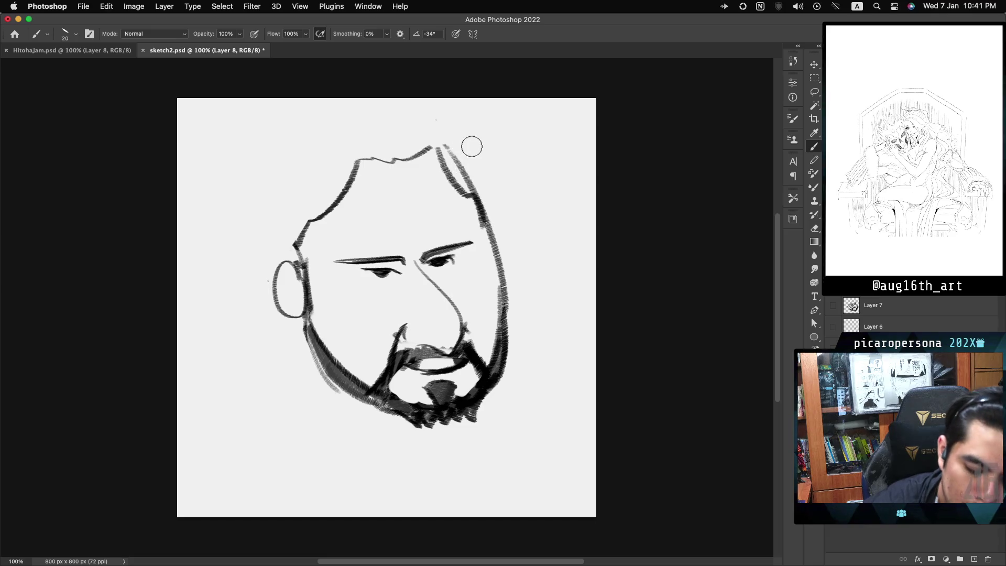
{"action": "key", "text": "super+z"}
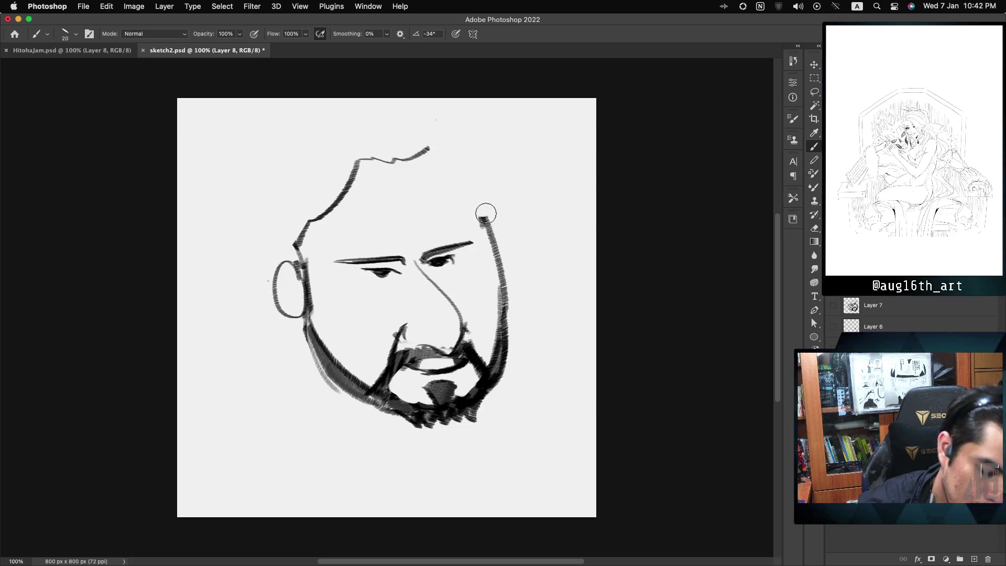
{"action": "left_click_drag", "start_coordinate": [480, 244], "coordinate": [489, 249]}
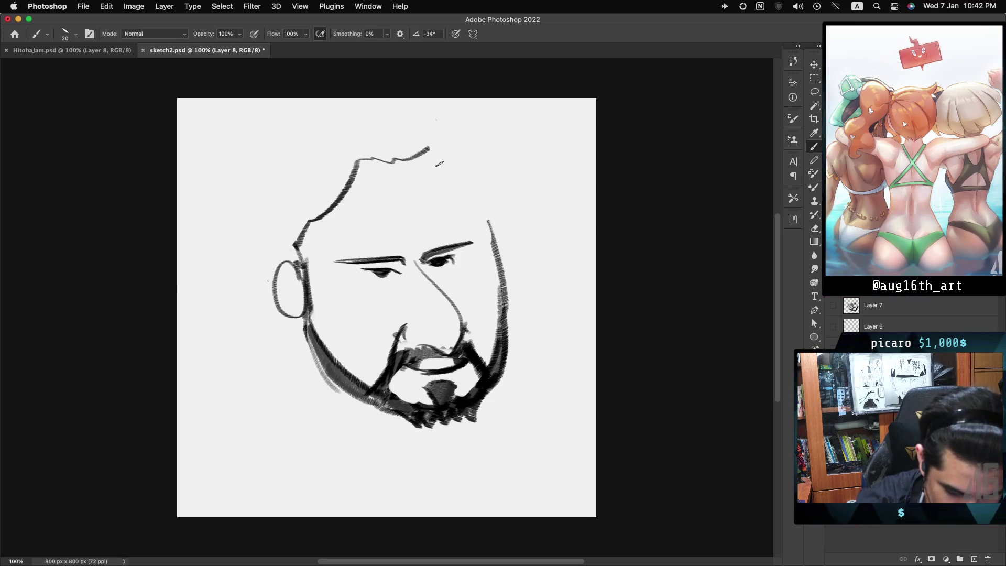
{"action": "key", "text": "ctrl+z"}
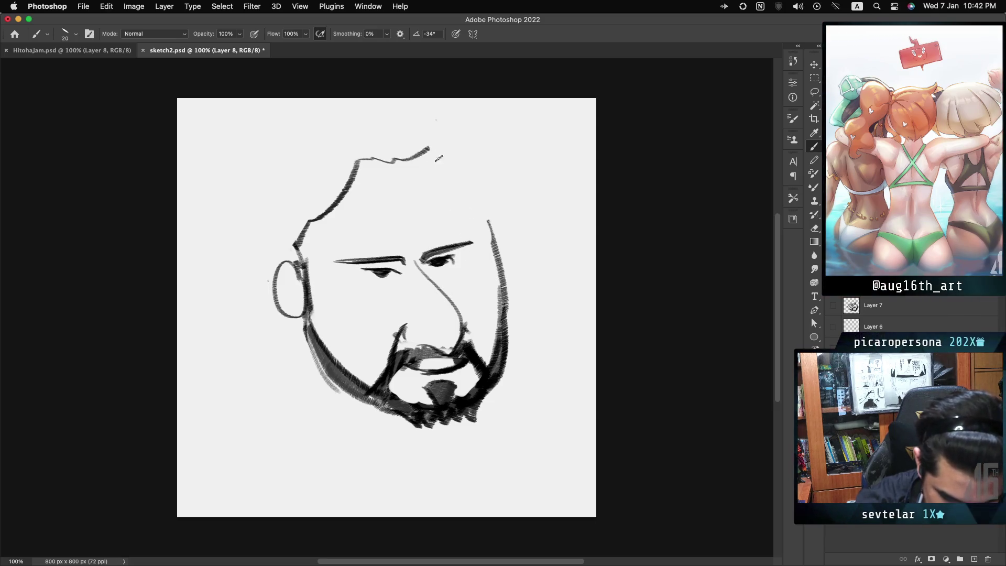
{"action": "left_click_drag", "start_coordinate": [434, 149], "coordinate": [490, 223]}
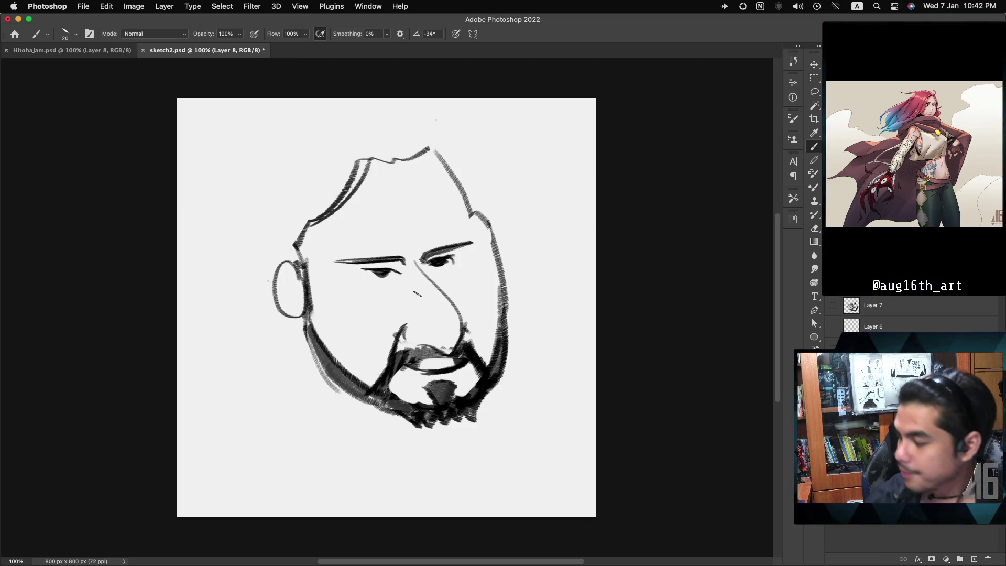
{"action": "left_click_drag", "start_coordinate": [481, 224], "coordinate": [446, 247]}
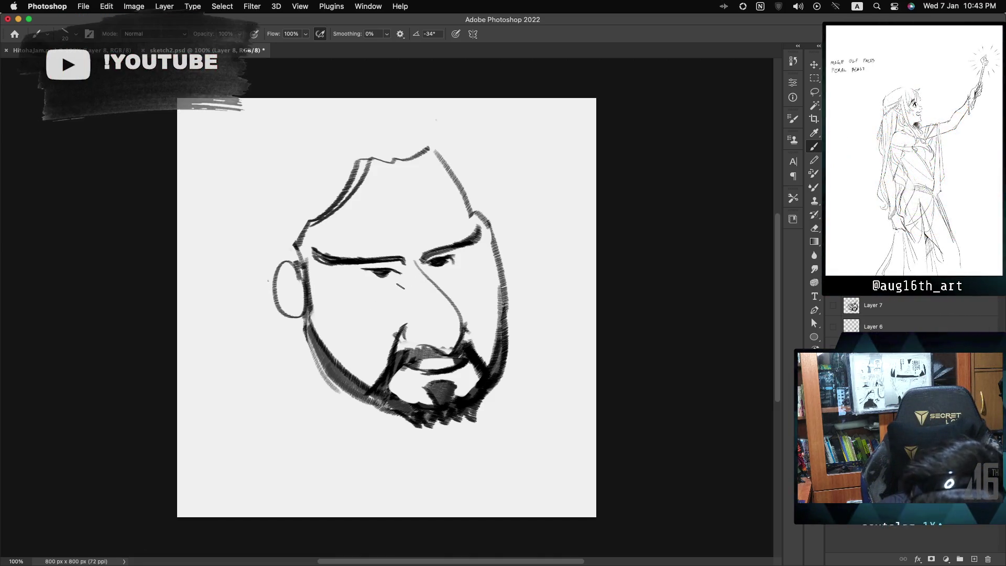
Draw curves under both eyes and hatch the right side of the beard.
{"action": "left_click_drag", "start_coordinate": [403, 282], "coordinate": [363, 303]}
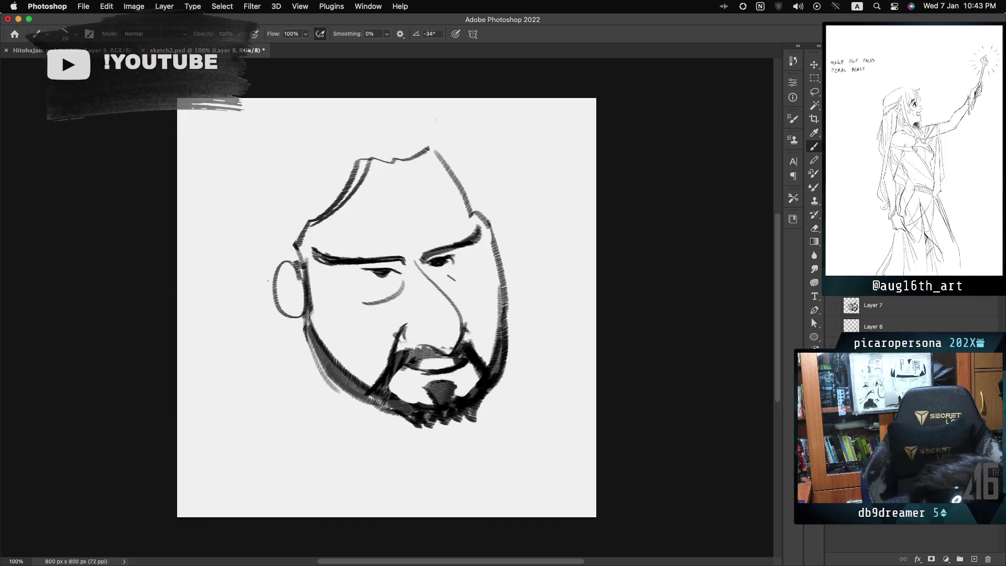
{"action": "left_click_drag", "start_coordinate": [435, 279], "coordinate": [485, 277]}
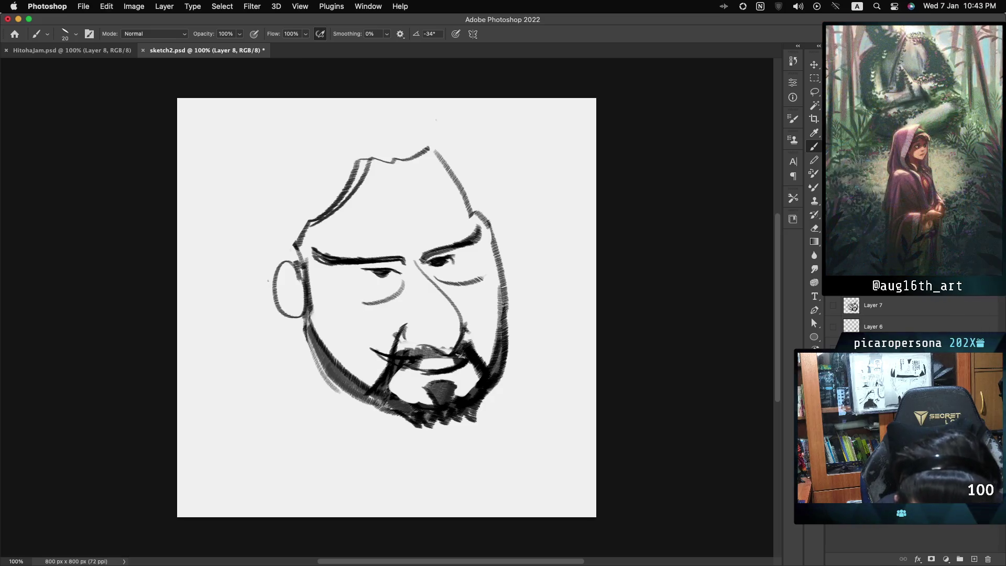
{"action": "left_click_drag", "start_coordinate": [491, 337], "coordinate": [477, 356]}
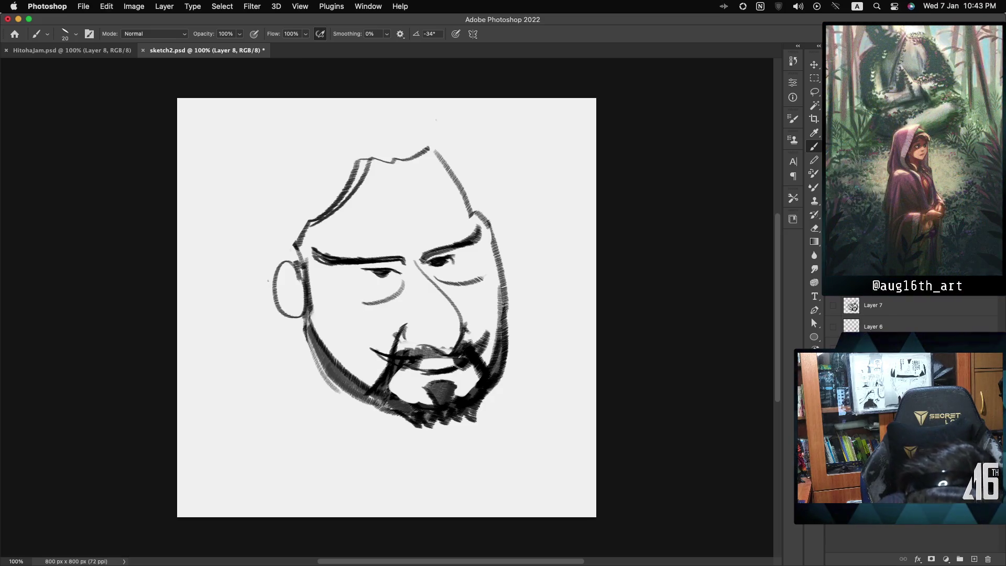
Draw a line from the left cheek to the mouth corner and adjust the upper-lip shading.
{"action": "left_click_drag", "start_coordinate": [403, 350], "coordinate": [382, 404]}
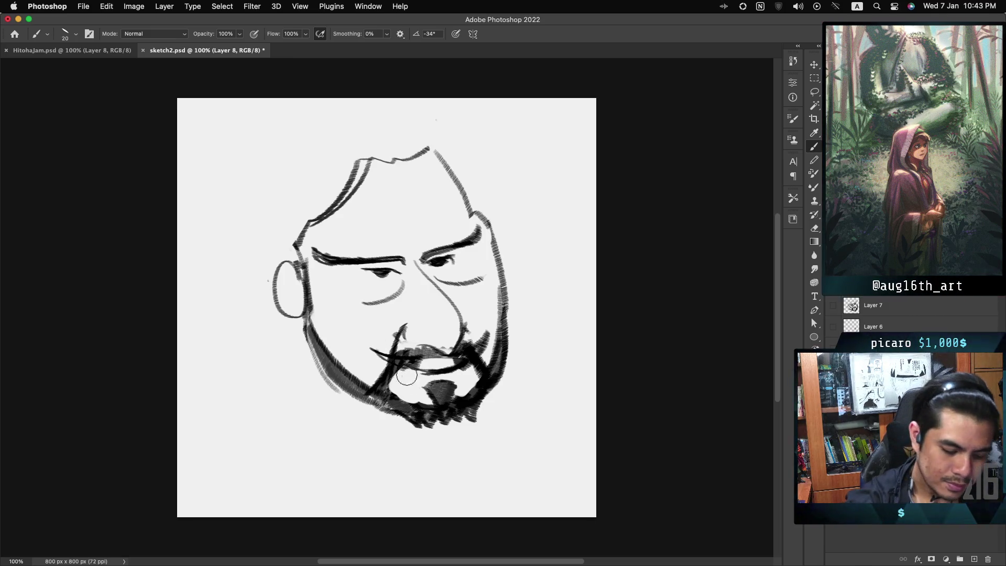
{"action": "left_click_drag", "start_coordinate": [398, 354], "coordinate": [384, 378]}
{"action": "key", "text": "ctrl+z"}
{"action": "key", "text": "ctrl+z"}
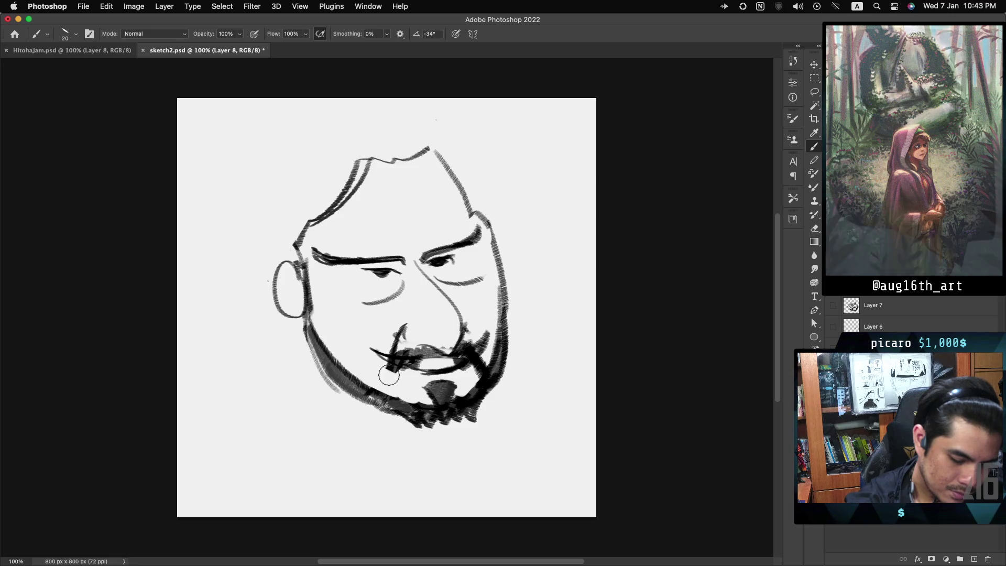
{"action": "key", "text": "ctrl+z"}
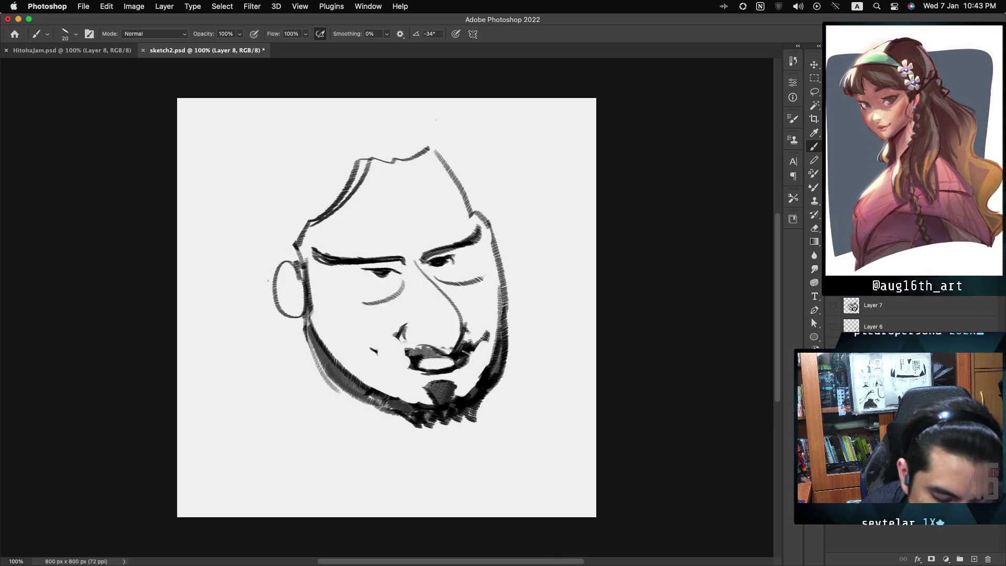
{"action": "left_click_drag", "start_coordinate": [371, 348], "coordinate": [414, 357]}
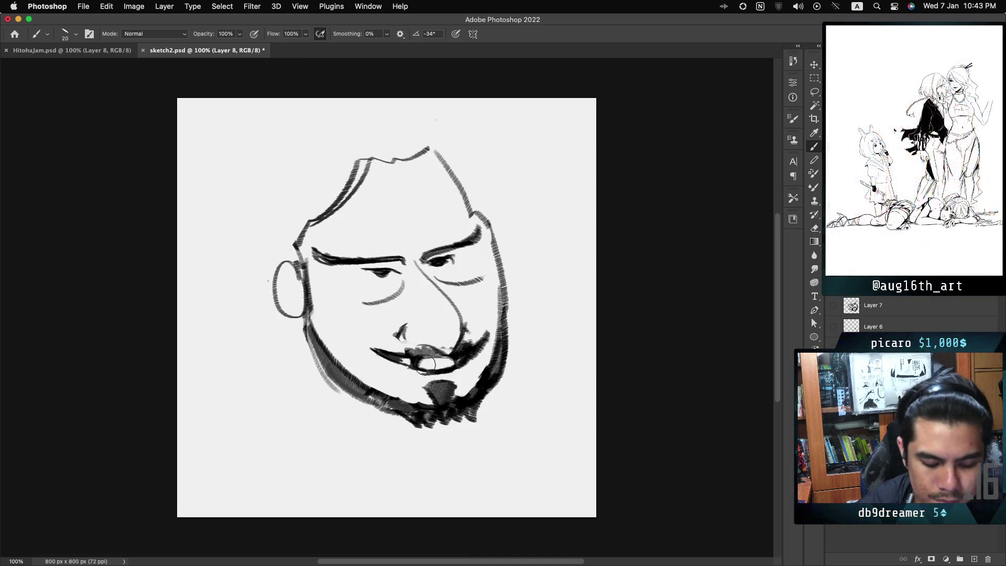
{"action": "left_click_drag", "start_coordinate": [435, 361], "coordinate": [416, 361]}
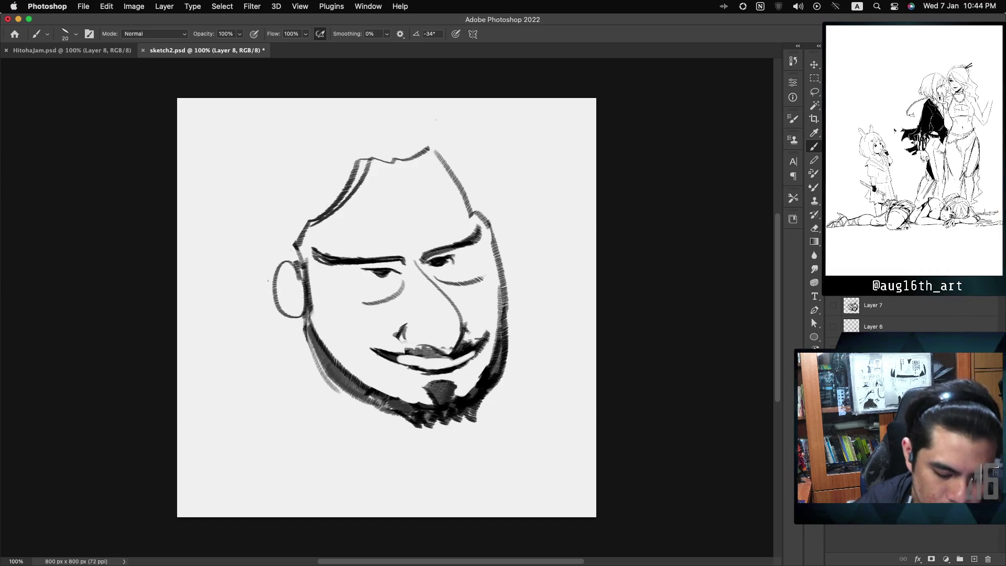
{"action": "left_click_drag", "start_coordinate": [378, 346], "coordinate": [402, 358]}
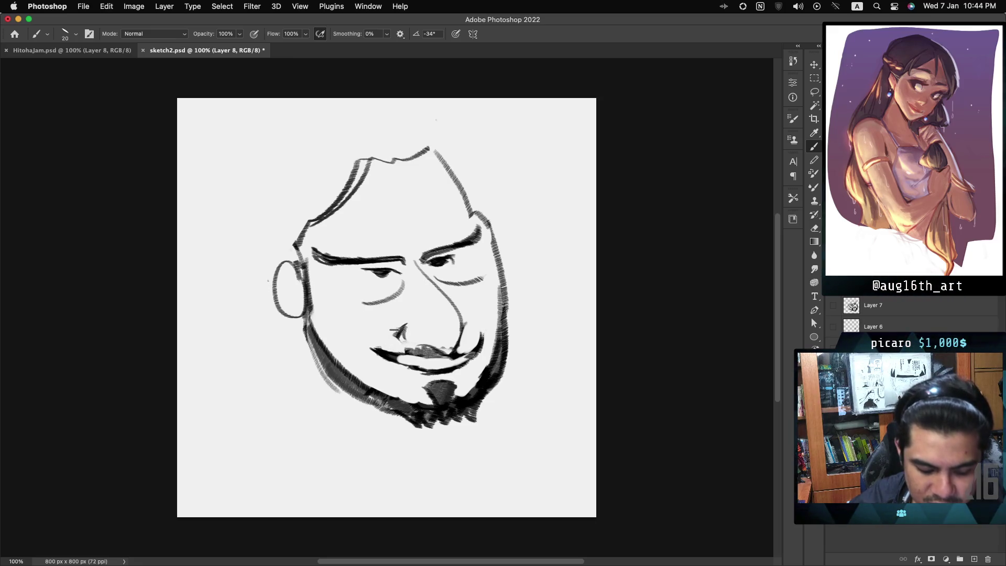
{"action": "key", "text": "ctrl+z"}
Draw a cheek line from the nose toward the jaw and hatch the moustache beside the nose.
{"action": "left_click_drag", "start_coordinate": [401, 321], "coordinate": [351, 369]}
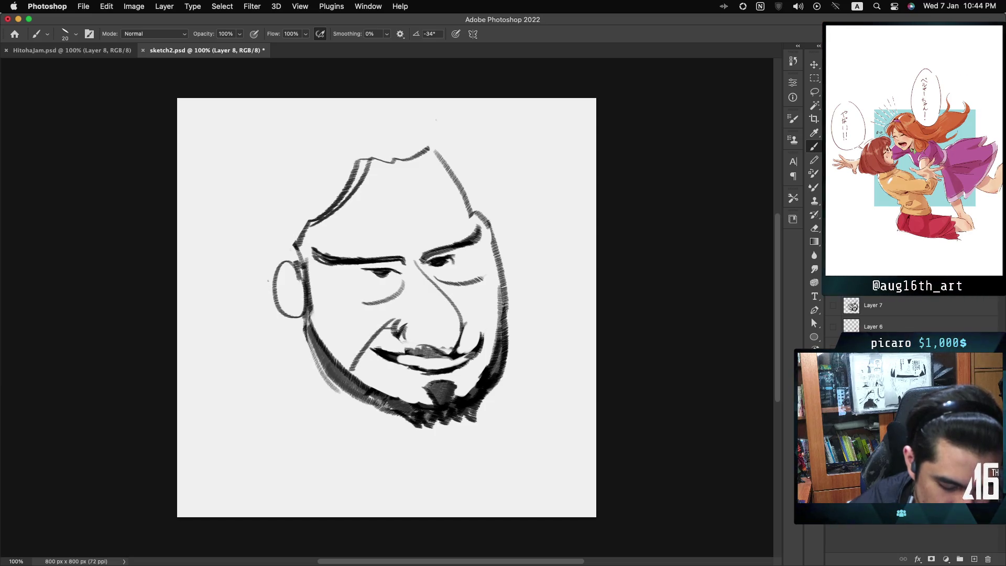
{"action": "key", "text": "ctrl+z"}
{"action": "left_click_drag", "start_coordinate": [393, 322], "coordinate": [369, 373]}
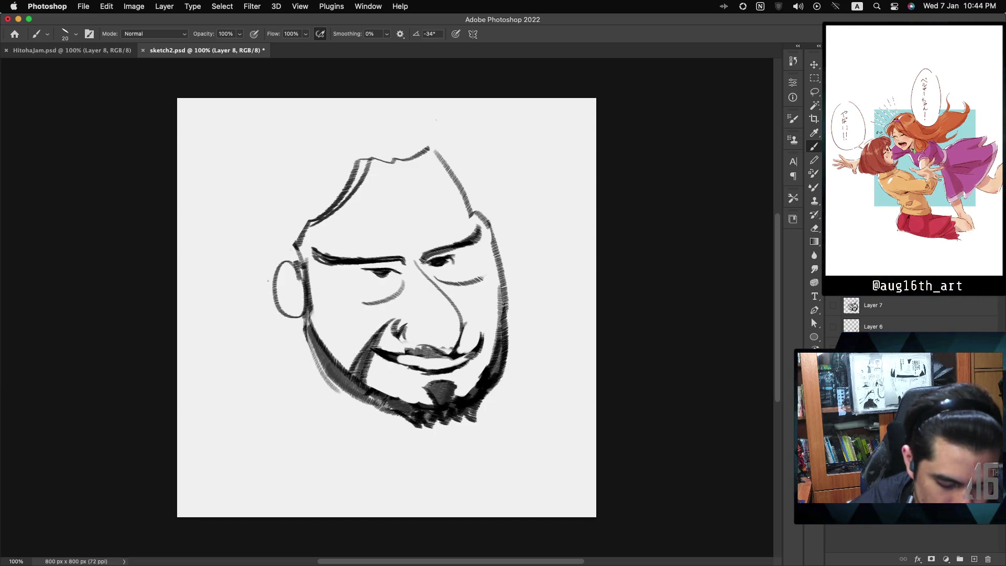
{"action": "left_click_drag", "start_coordinate": [474, 331], "coordinate": [464, 346]}
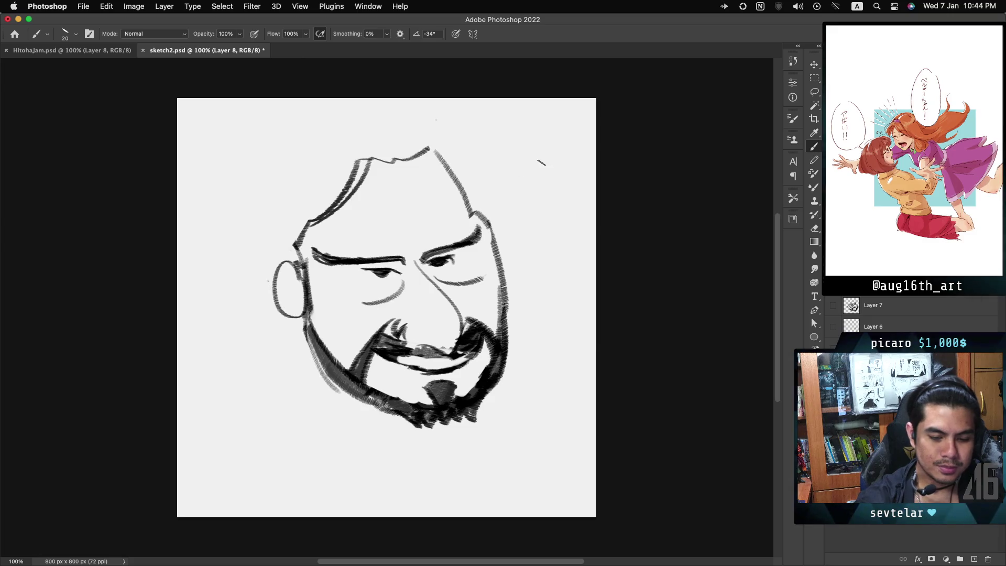
{"action": "key", "text": "ctrl+shift+h"}
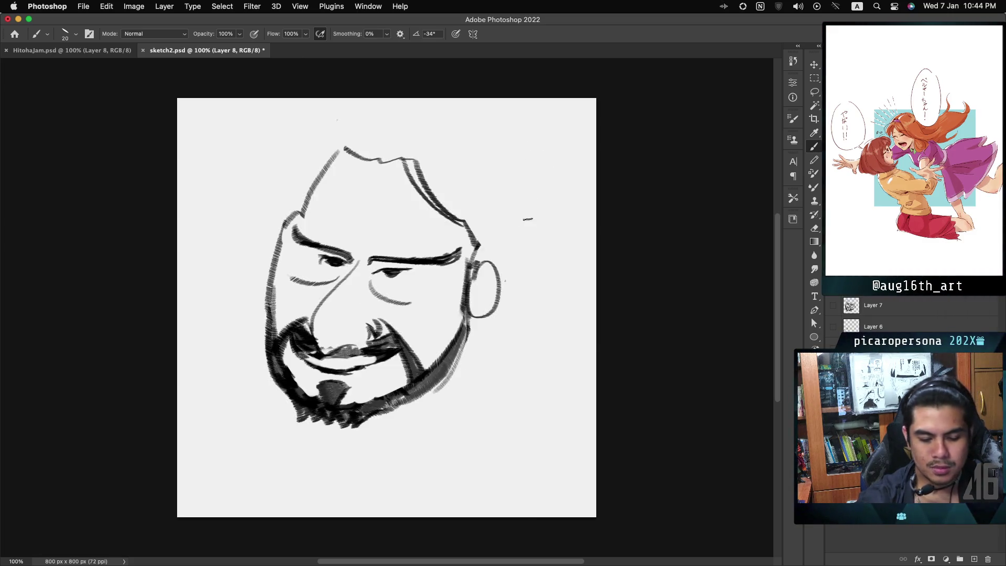
{"action": "key", "text": "ctrl+shift+h"}
{"action": "key", "text": "ctrl+shift+h"}
{"action": "key", "text": "ctrl+shift+h"}
{"action": "key", "text": "ctrl+shift+h"}
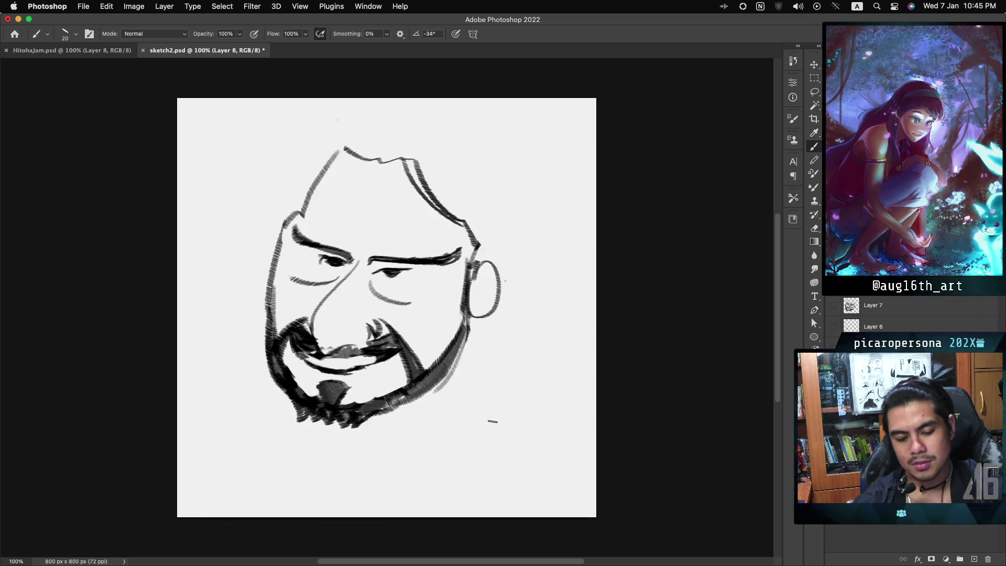
{"action": "key", "text": "ctrl+shift+h"}
{"action": "key", "text": "ctrl+shift+h"}
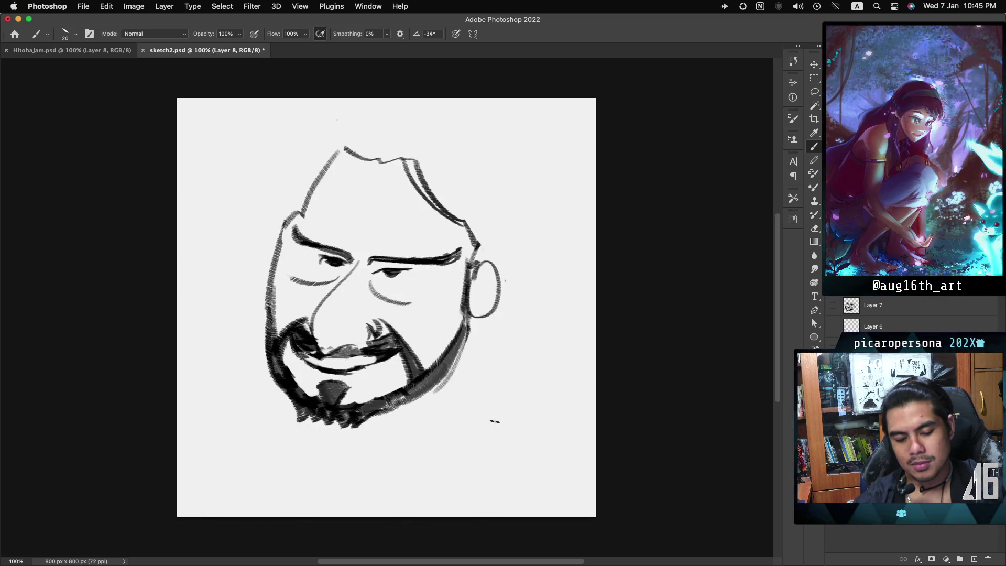
{"action": "key", "text": "ctrl+shift+h"}
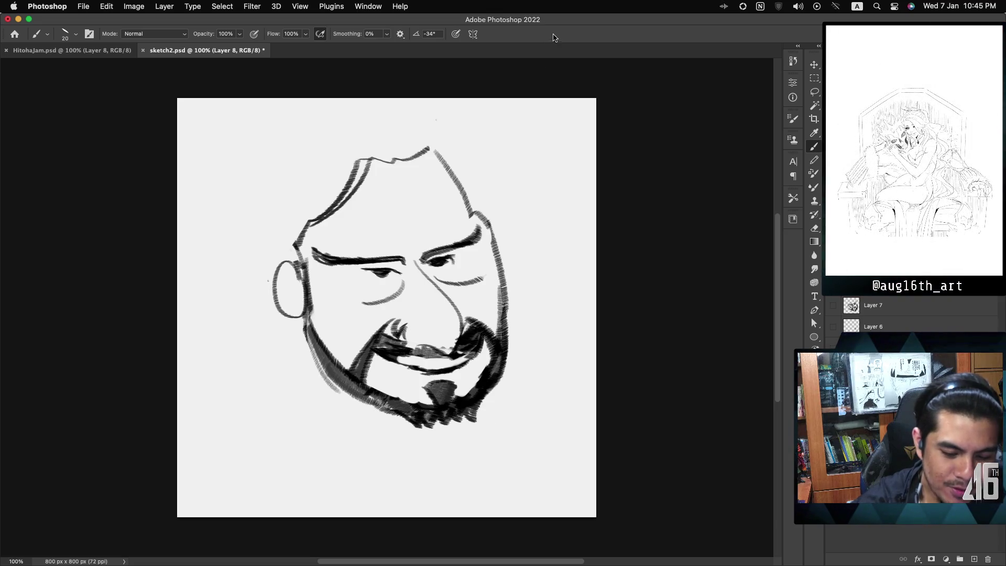
{"action": "key", "text": "ctrl+shift+h"}
{"action": "key", "text": "ctrl+shift+h"}
{"action": "key", "text": "ctrl+shift+h"}
{"action": "key", "text": "ctrl+shift+h"}
Paint out and undo the moustache and mouth strokes, then draw a short beard line on the chin's left.
{"action": "left_click_drag", "start_coordinate": [382, 350], "coordinate": [412, 343]}
{"action": "left_click_drag", "start_coordinate": [458, 350], "coordinate": [501, 317]}
{"action": "left_click_drag", "start_coordinate": [346, 382], "coordinate": [391, 324]}
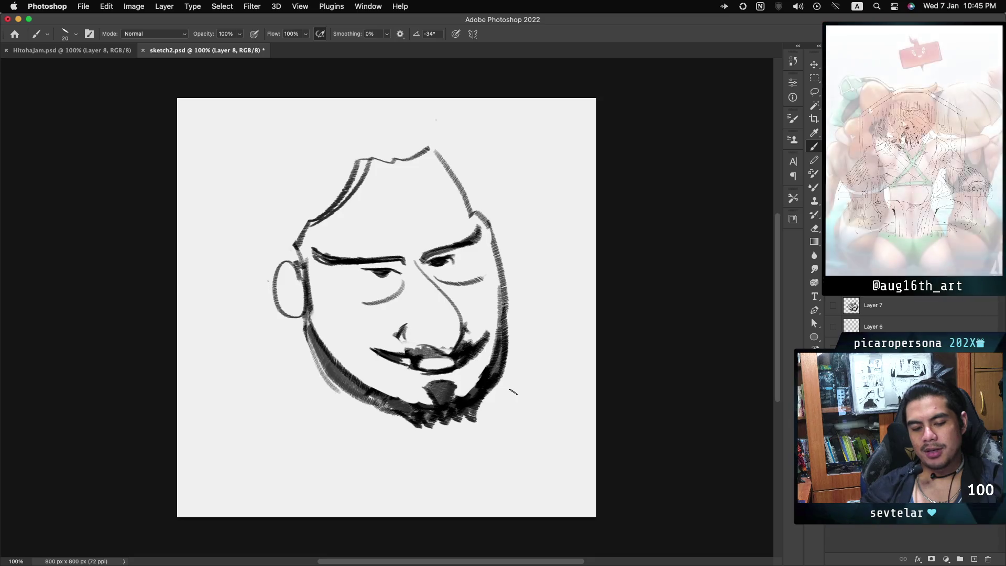
{"action": "key", "text": "ctrl+z"}
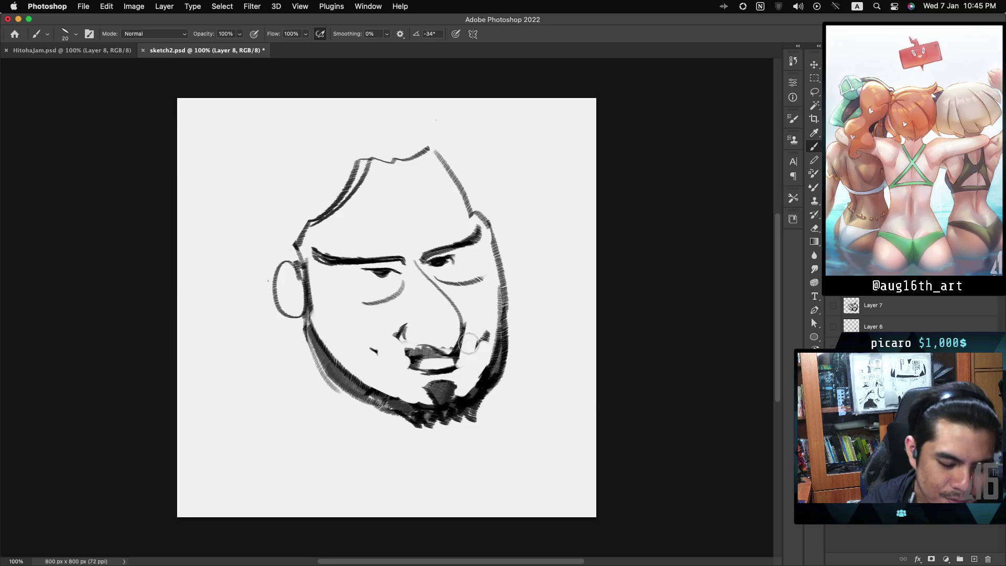
{"action": "key", "text": "super+z"}
{"action": "key", "text": "super+z"}
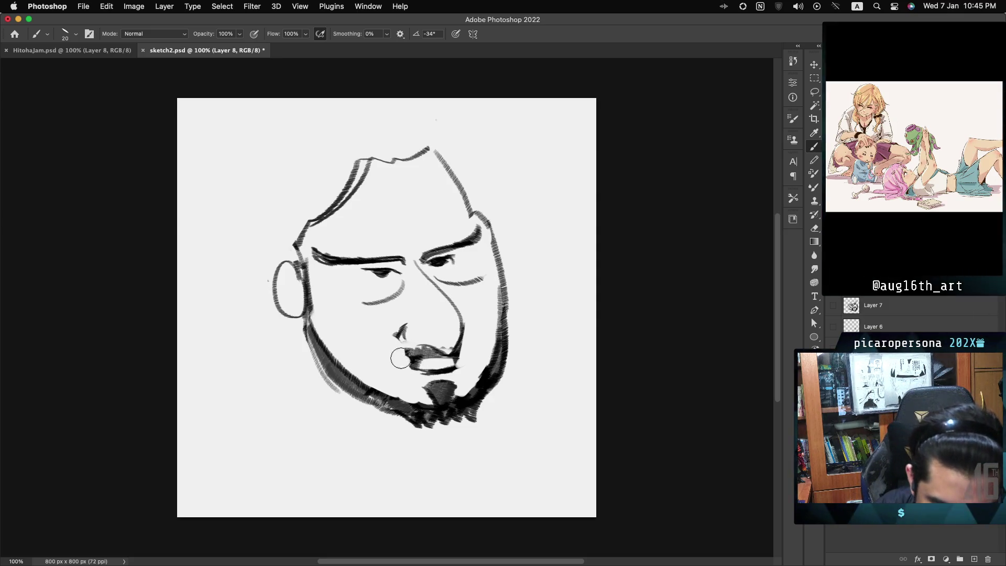
{"action": "key", "text": "super+z"}
{"action": "key", "text": "super+z"}
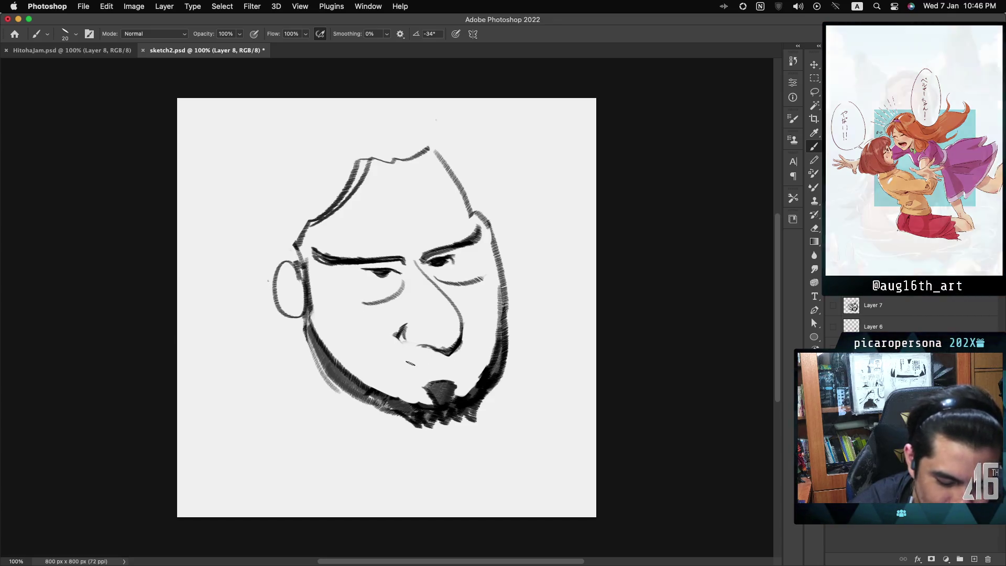
{"action": "left_click_drag", "start_coordinate": [403, 352], "coordinate": [391, 394]}
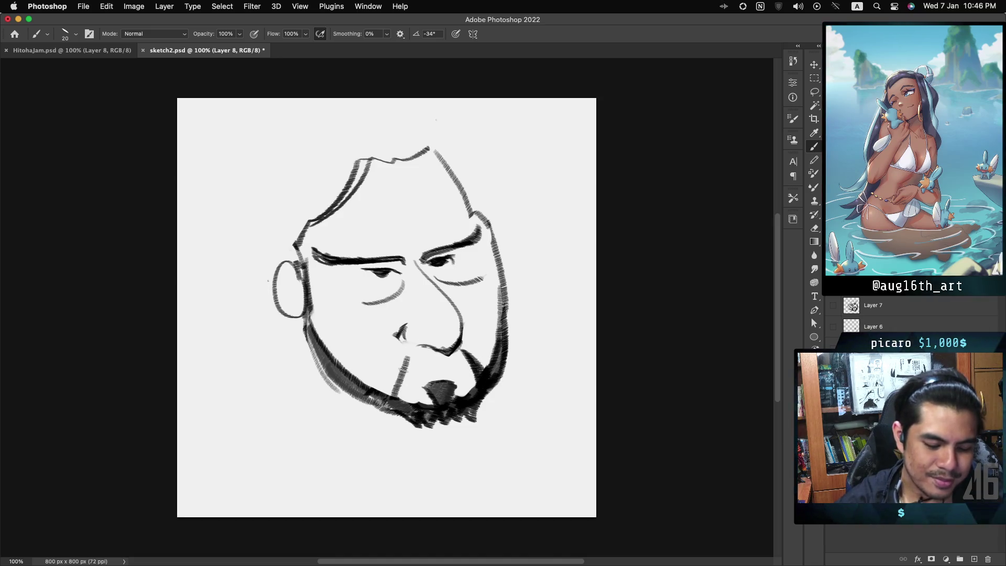
Darken the chin's left beard line and hatch a dark moustache beneath the nose.
{"action": "left_click_drag", "start_coordinate": [407, 359], "coordinate": [390, 396]}
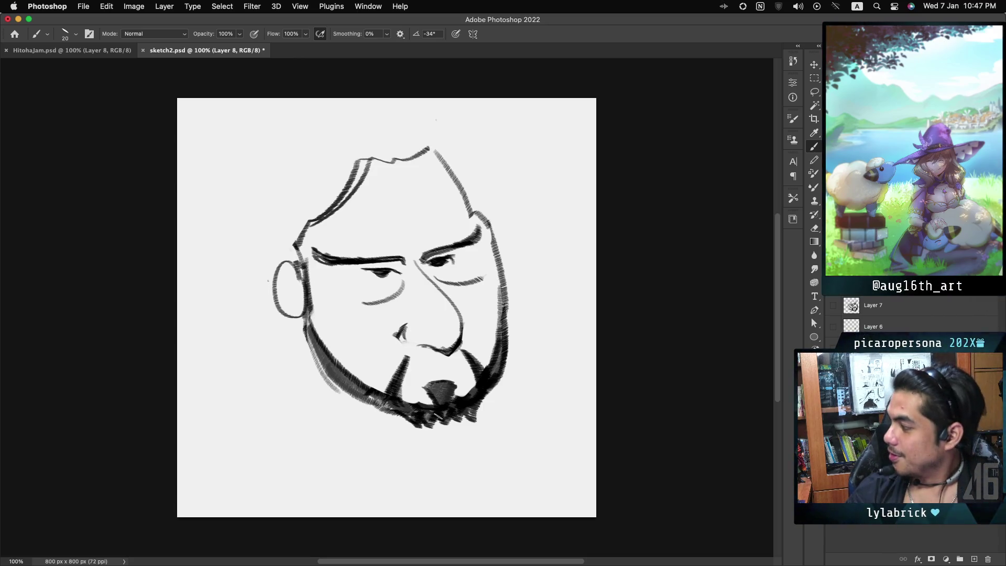
{"action": "left_click_drag", "start_coordinate": [401, 342], "coordinate": [418, 347]}
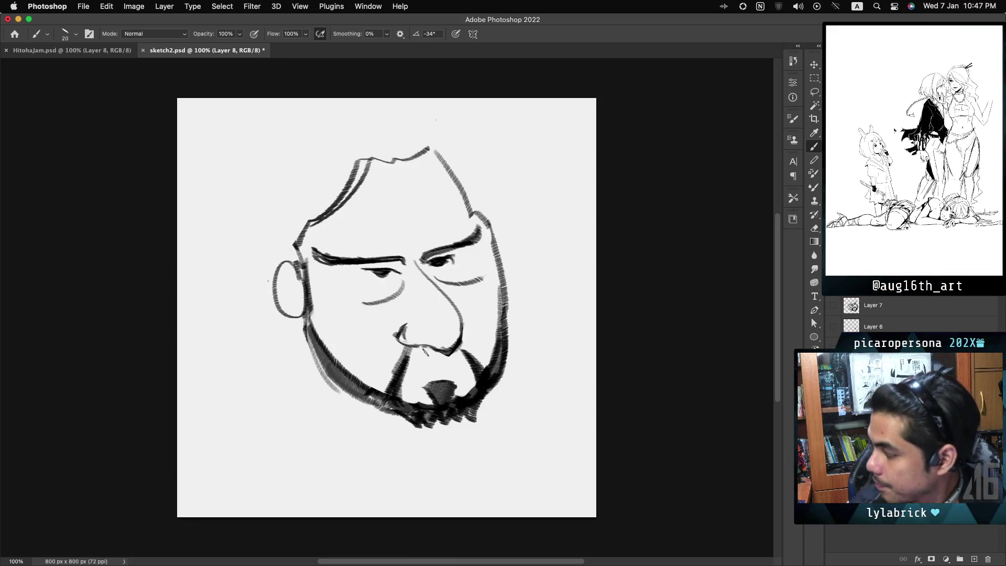
{"action": "mouse_move", "coordinate": [444, 360]}
{"action": "left_mouse_down"}
{"action": "mouse_move", "coordinate": [420, 356]}
{"action": "mouse_move", "coordinate": [466, 348]}
{"action": "left_mouse_up"}
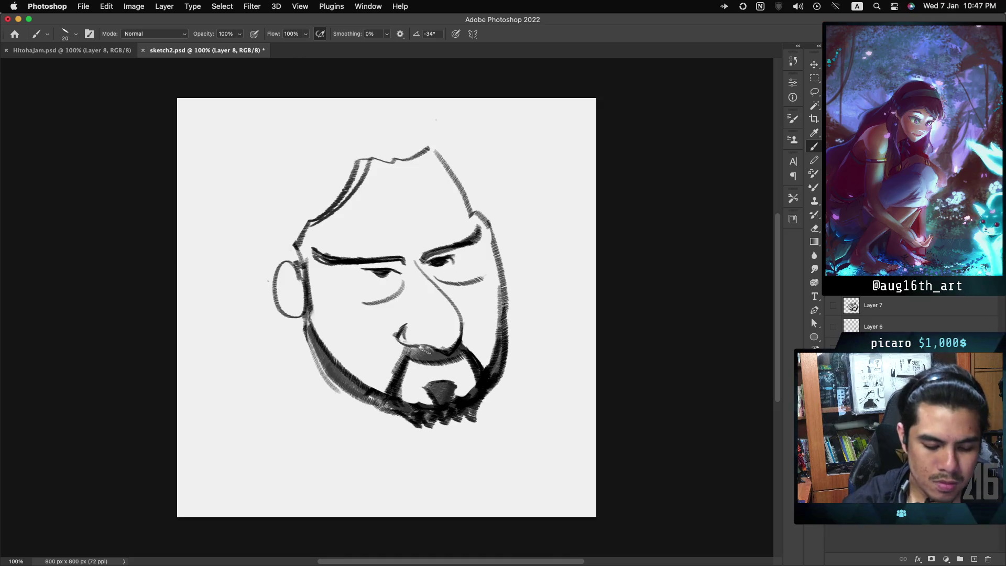
{"action": "left_click_drag", "start_coordinate": [426, 362], "coordinate": [444, 355]}
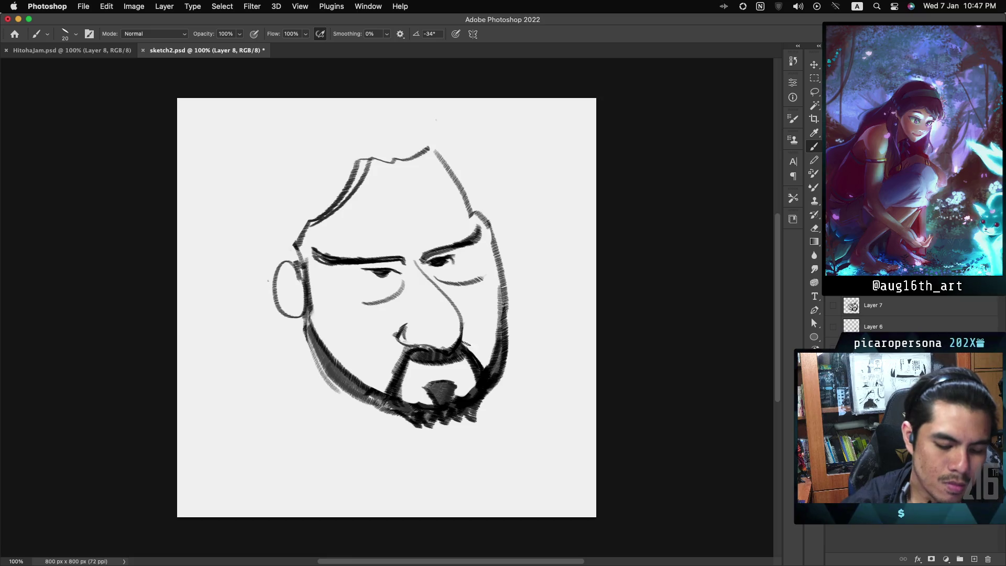
{"action": "left_click_drag", "start_coordinate": [461, 367], "coordinate": [475, 341]}
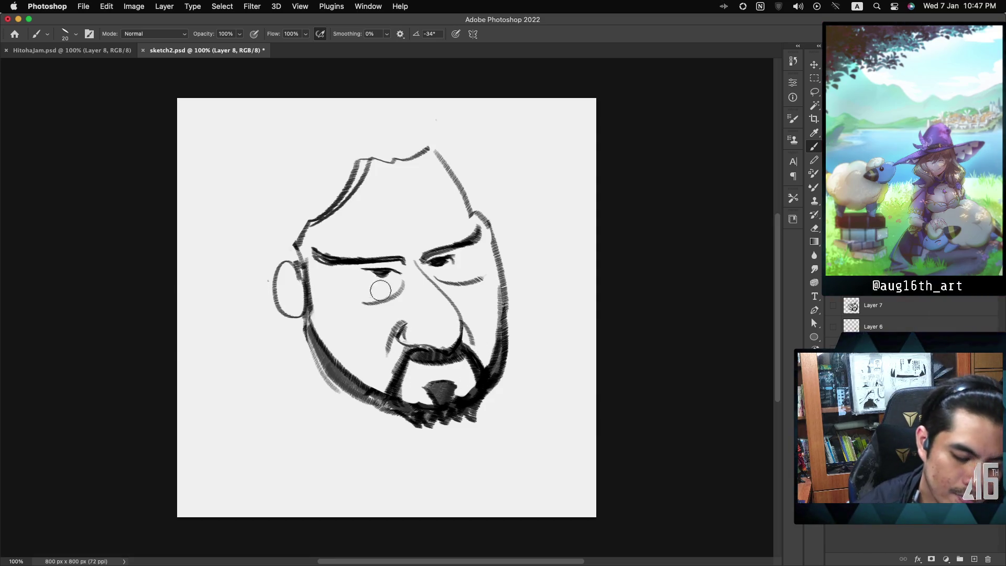
Undo the under-eye curves, paint out the goatee, and hatch along the beard's right edge.
{"action": "key", "text": "super+z"}
{"action": "key", "text": "super+z"}
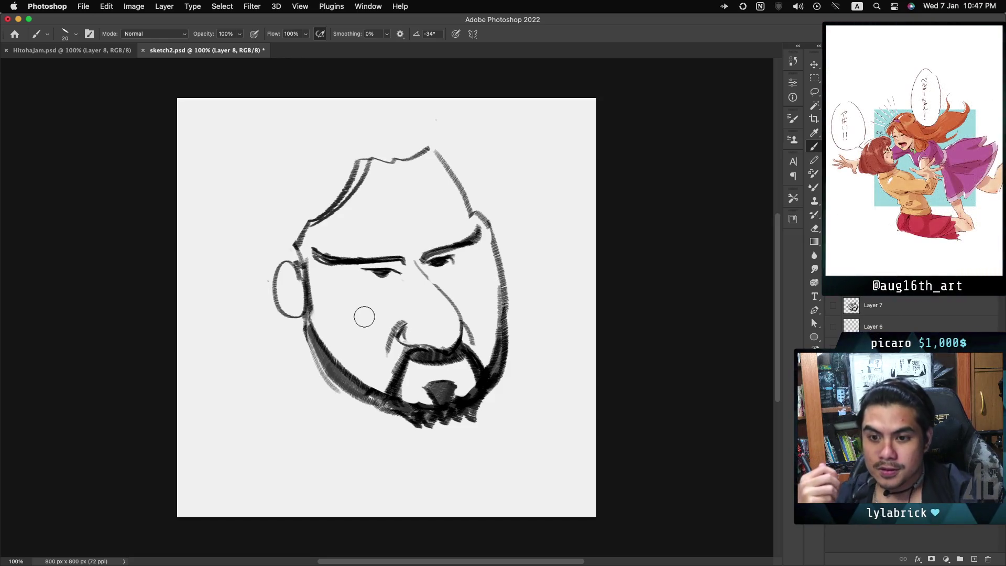
{"action": "mouse_move", "coordinate": [438, 386]}
{"action": "left_mouse_down"}
{"action": "mouse_move", "coordinate": [409, 388]}
{"action": "mouse_move", "coordinate": [414, 414]}
{"action": "mouse_move", "coordinate": [440, 401]}
{"action": "mouse_move", "coordinate": [474, 404]}
{"action": "mouse_move", "coordinate": [458, 413]}
{"action": "left_mouse_up"}
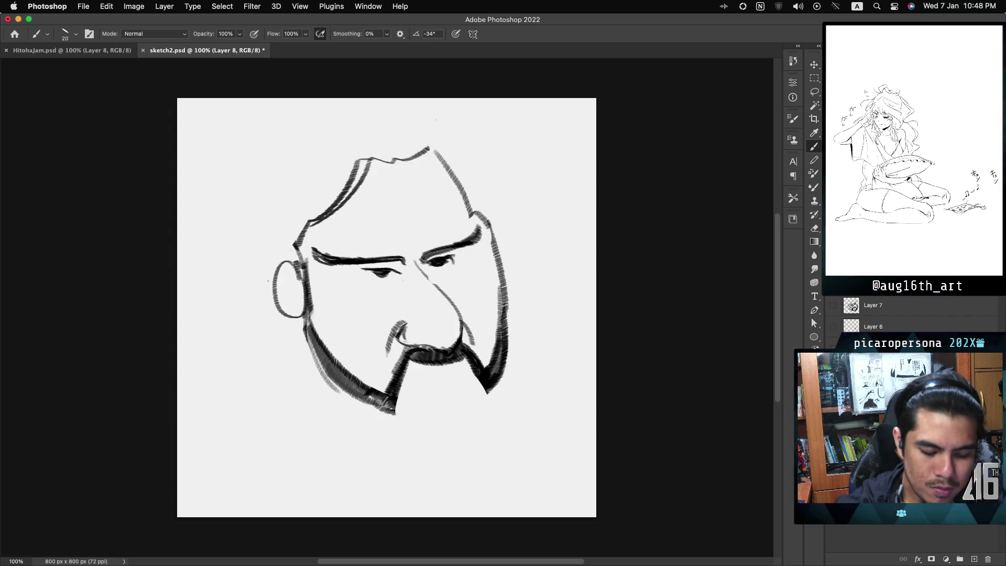
{"action": "left_click_drag", "start_coordinate": [509, 342], "coordinate": [502, 378]}
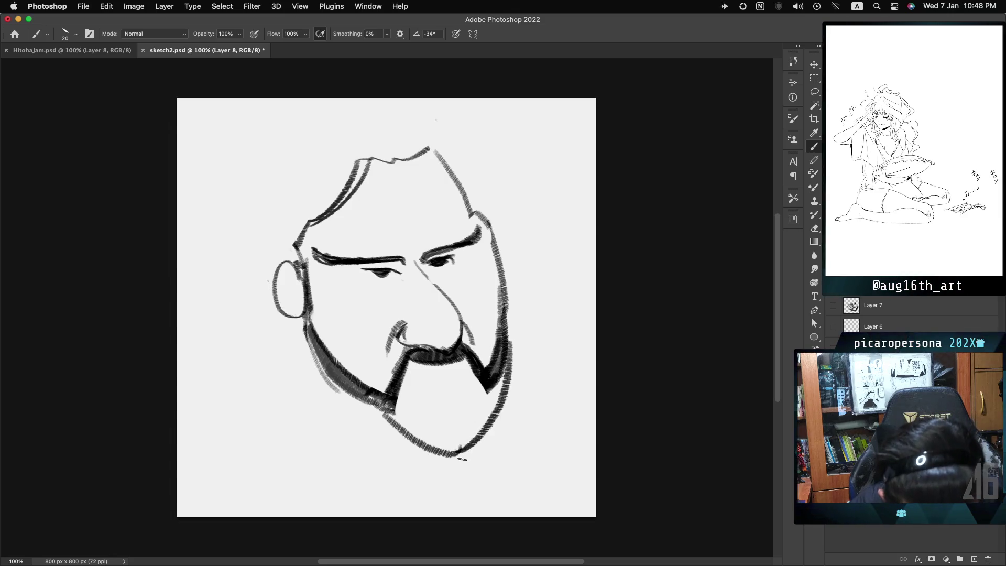
Remove the right-edge hatching and draw a long jaw line from the ear toward the chin.
{"action": "key", "text": "super+z"}
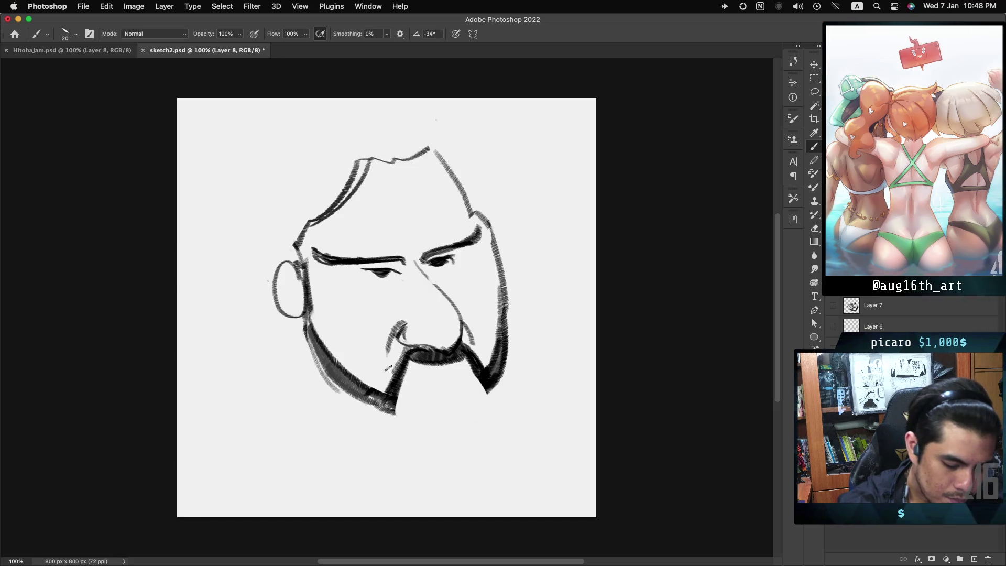
{"action": "left_click_drag", "start_coordinate": [306, 331], "coordinate": [457, 492]}
{"action": "key", "text": "super+z"}
{"action": "left_click_drag", "start_coordinate": [315, 339], "coordinate": [435, 465]}
{"action": "key", "text": "super+z"}
{"action": "left_click_drag", "start_coordinate": [321, 376], "coordinate": [483, 466]}
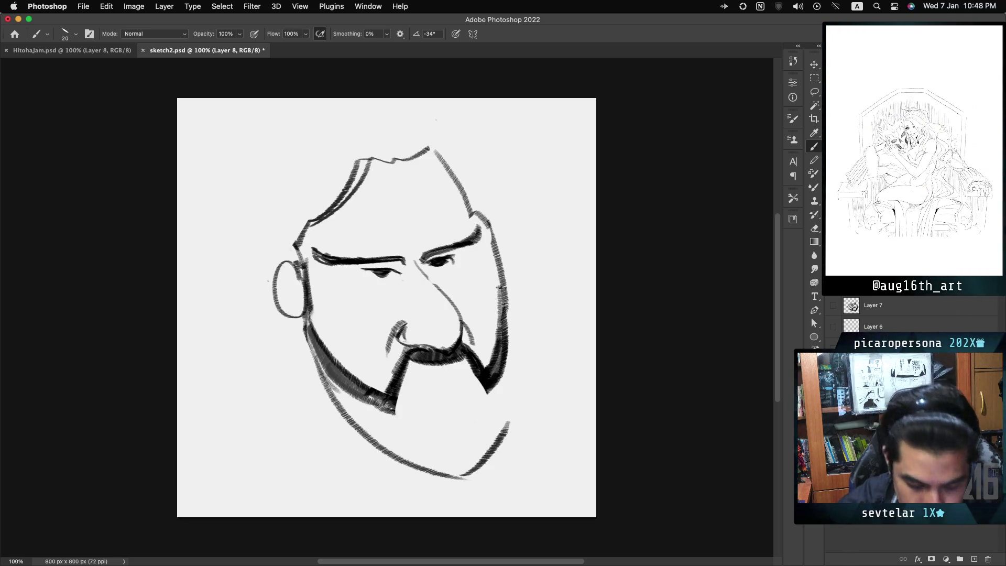
Try darkening the right jaw line with several strokes, undoing each attempt.
{"action": "left_click_drag", "start_coordinate": [511, 328], "coordinate": [504, 412]}
{"action": "key", "text": "super+z"}
{"action": "left_click_drag", "start_coordinate": [506, 286], "coordinate": [506, 430]}
{"action": "key", "text": "super+z"}
{"action": "left_click_drag", "start_coordinate": [506, 304], "coordinate": [516, 361]}
{"action": "key", "text": "super+z"}
Hatch dense shading down the left beard and lower-left jaw, then add a short curved mouth line.
{"action": "left_click_drag", "start_coordinate": [401, 374], "coordinate": [389, 438]}
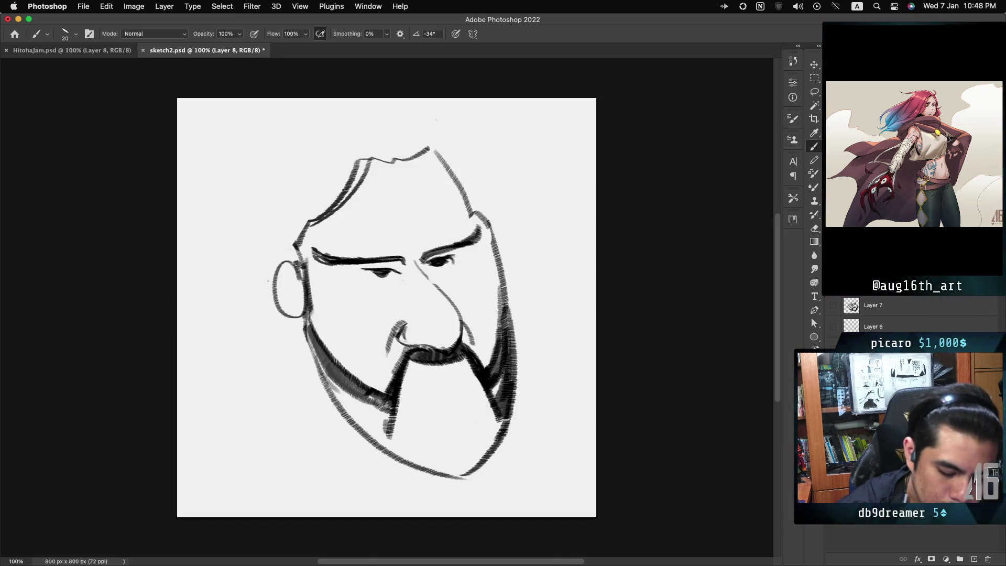
{"action": "left_click_drag", "start_coordinate": [312, 341], "coordinate": [362, 404]}
{"action": "left_click_drag", "start_coordinate": [323, 367], "coordinate": [386, 433]}
{"action": "left_click_drag", "start_coordinate": [390, 392], "coordinate": [388, 443]}
{"action": "mouse_move", "coordinate": [354, 382]}
{"action": "left_mouse_down"}
{"action": "mouse_move", "coordinate": [341, 378]}
{"action": "mouse_move", "coordinate": [359, 373]}
{"action": "left_mouse_up"}
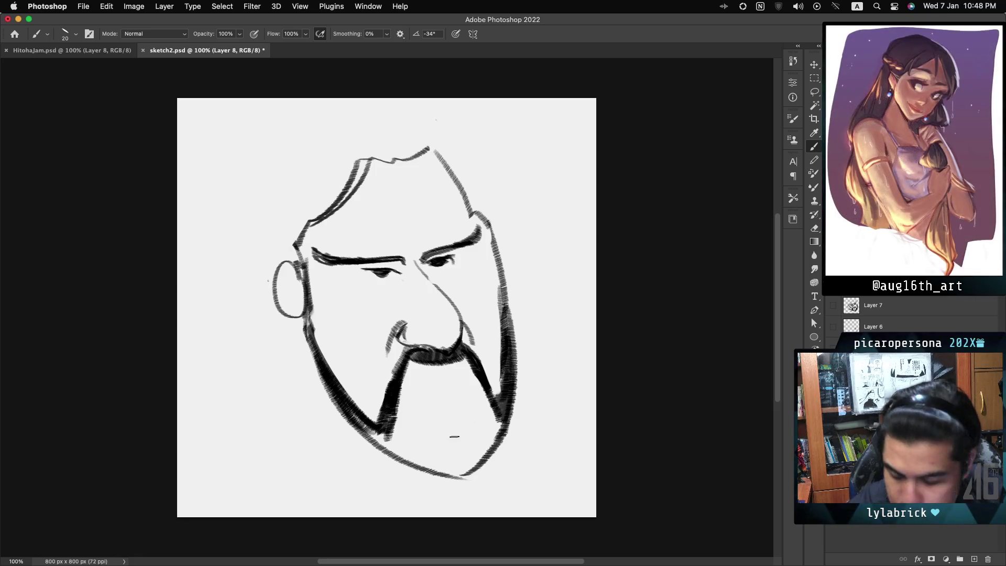
{"action": "left_click_drag", "start_coordinate": [440, 423], "coordinate": [459, 418]}
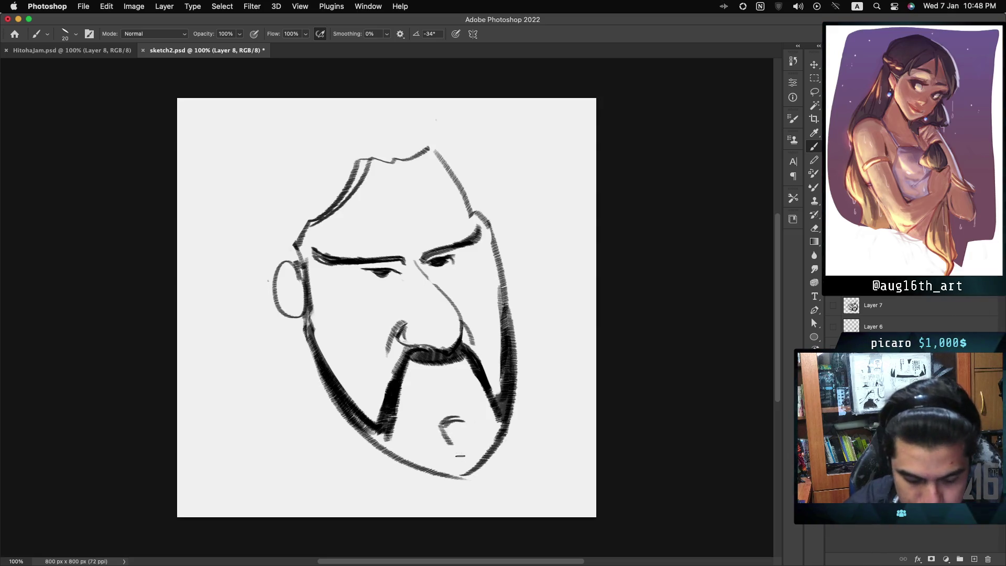
Add a V-shaped chin stroke, dark hatching along the lower jaw, and a lower lip under the moustache.
{"action": "left_click_drag", "start_coordinate": [441, 422], "coordinate": [463, 424]}
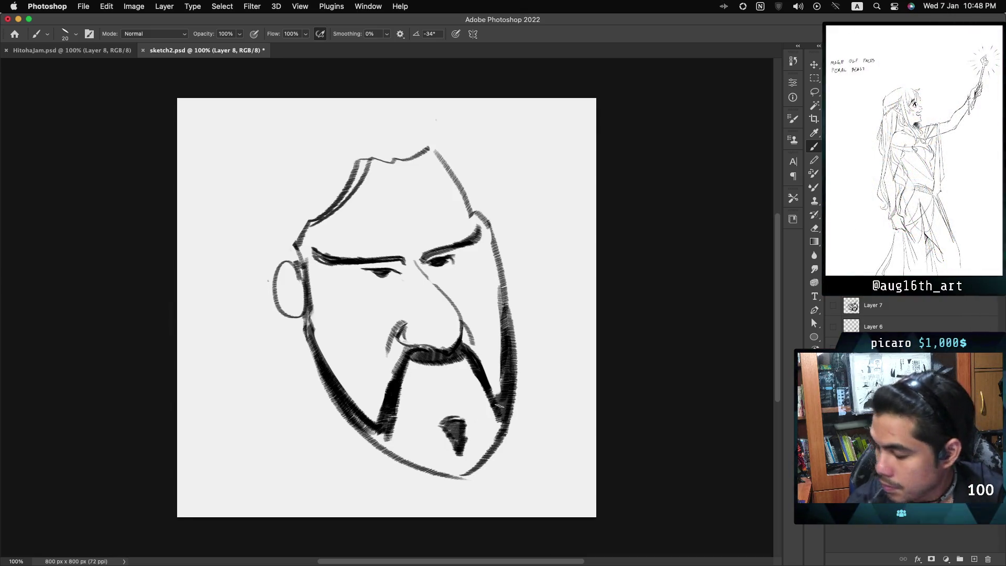
{"action": "left_click_drag", "start_coordinate": [447, 447], "coordinate": [495, 408]}
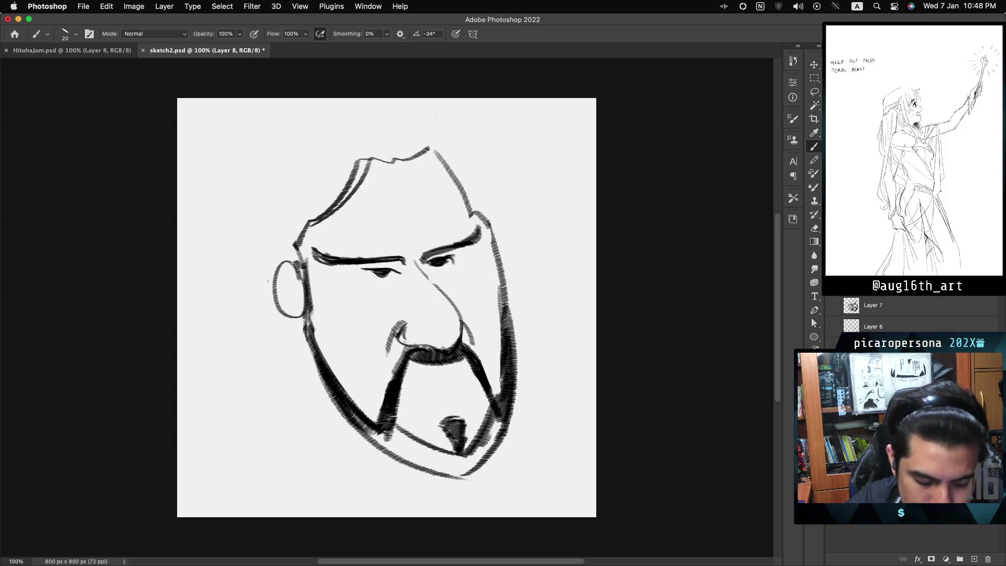
{"action": "mouse_move", "coordinate": [401, 440]}
{"action": "left_mouse_down"}
{"action": "mouse_move", "coordinate": [454, 464]}
{"action": "mouse_move", "coordinate": [494, 415]}
{"action": "left_mouse_up"}
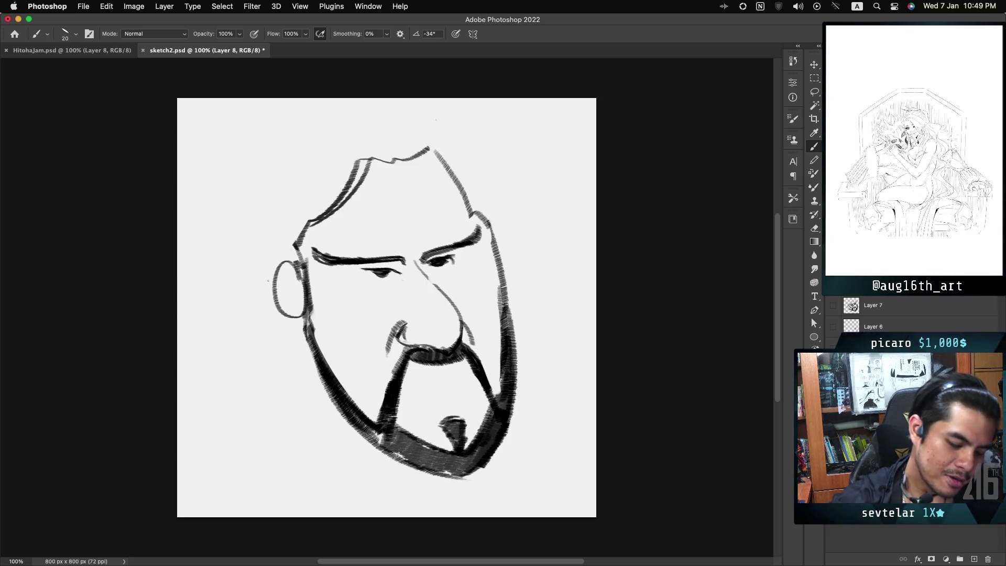
{"action": "left_click_drag", "start_coordinate": [367, 422], "coordinate": [395, 440]}
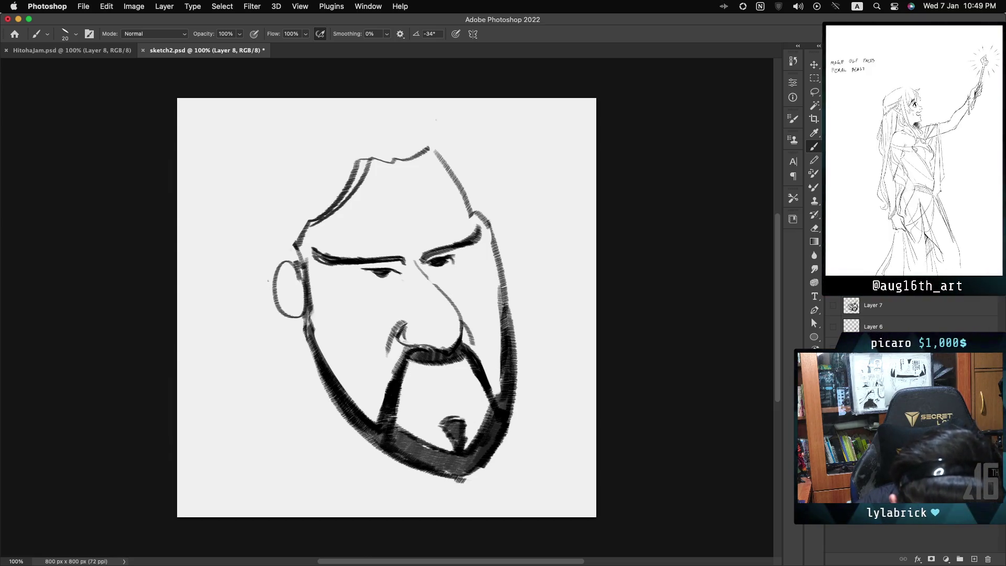
{"action": "left_click_drag", "start_coordinate": [413, 362], "coordinate": [470, 370]}
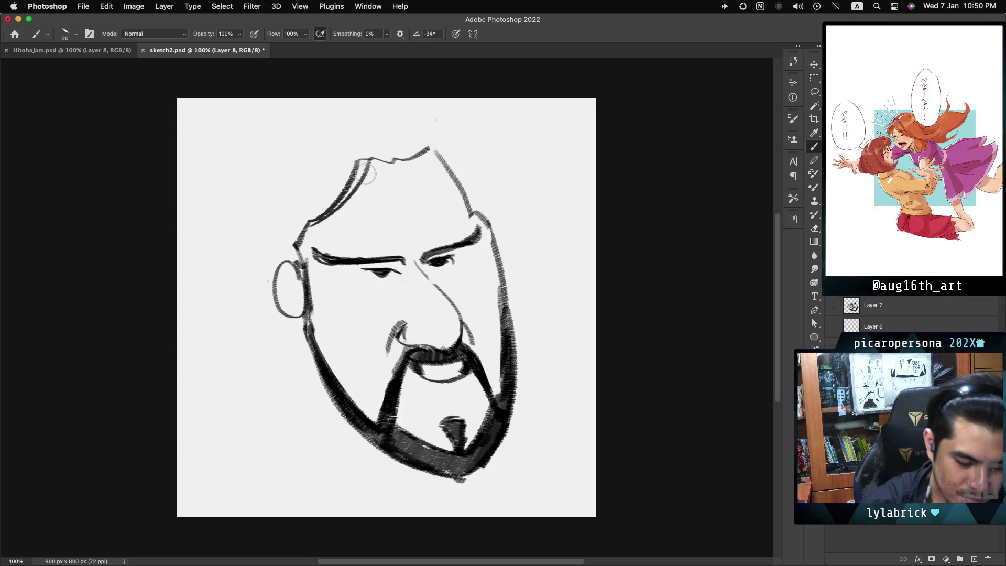
Paint out the domed top-of-head and upper right outline with the background colour.
{"action": "mouse_move", "coordinate": [389, 161]}
{"action": "left_mouse_down"}
{"action": "mouse_move", "coordinate": [423, 142]}
{"action": "mouse_move", "coordinate": [451, 160]}
{"action": "mouse_move", "coordinate": [472, 207]}
{"action": "mouse_move", "coordinate": [479, 200]}
{"action": "left_mouse_up"}
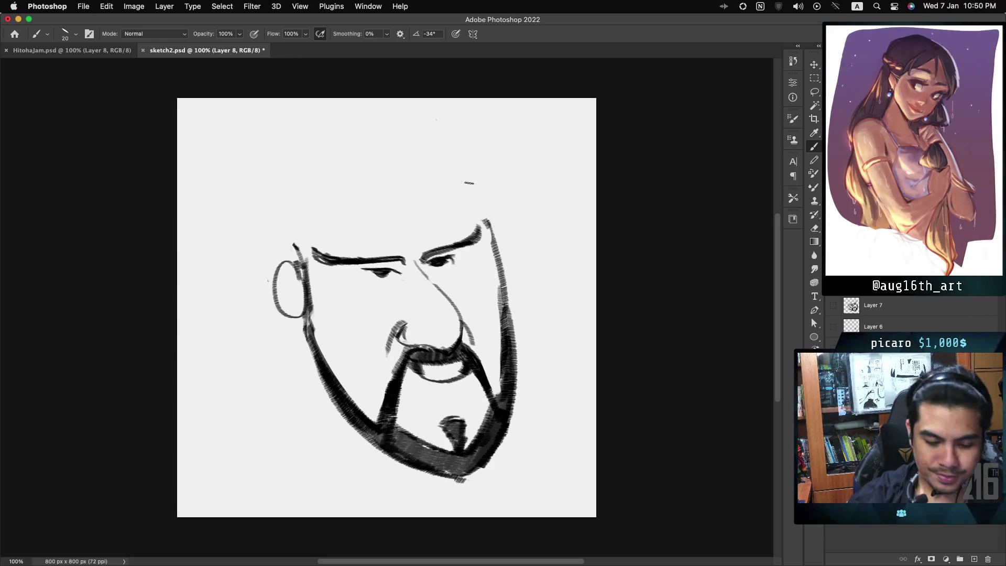
Redraw the head's left side and its upper right curve, retrying strokes with undo.
{"action": "left_click_drag", "start_coordinate": [253, 184], "coordinate": [279, 245]}
{"action": "key", "text": "ctrl+z"}
{"action": "left_click_drag", "start_coordinate": [253, 169], "coordinate": [279, 246]}
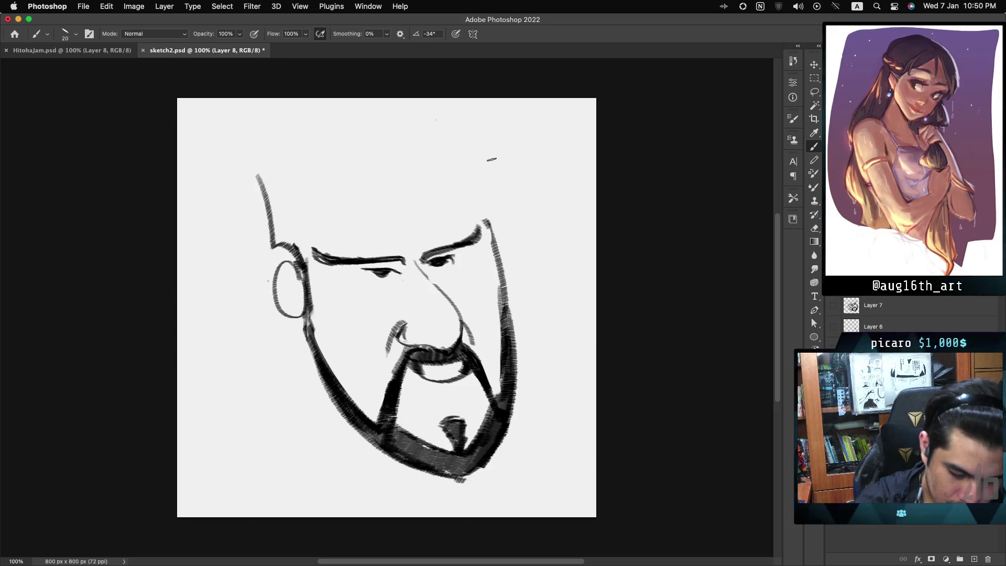
{"action": "left_click_drag", "start_coordinate": [503, 150], "coordinate": [495, 201]}
{"action": "key", "text": "ctrl+z"}
{"action": "left_click_drag", "start_coordinate": [476, 126], "coordinate": [489, 225]}
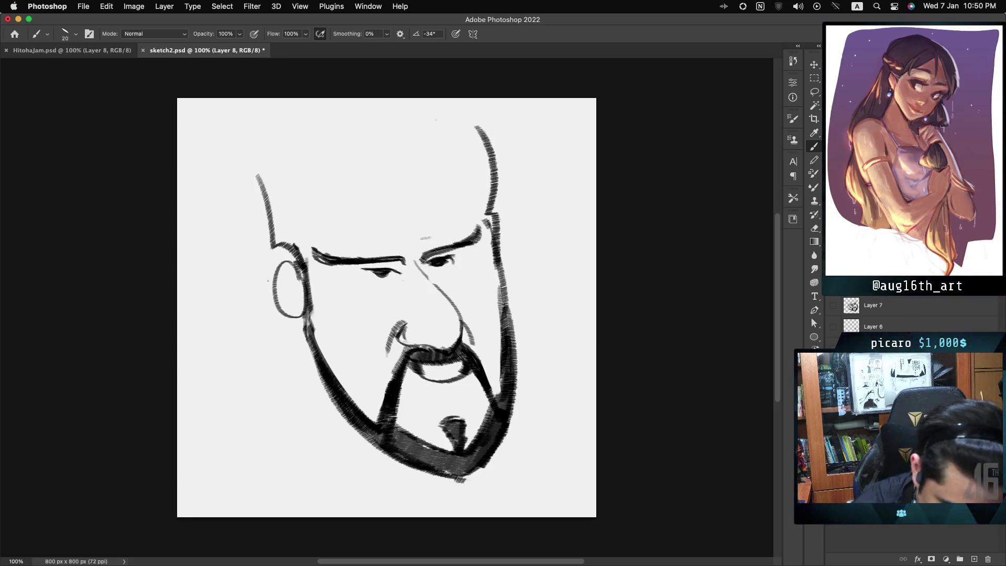
Draw a flatter head top with a zigzag hairline and a thinner right-side outline.
{"action": "mouse_move", "coordinate": [260, 162]}
{"action": "left_mouse_down"}
{"action": "mouse_move", "coordinate": [353, 155]}
{"action": "mouse_move", "coordinate": [354, 139]}
{"action": "left_mouse_up"}
{"action": "key", "text": "ctrl+z"}
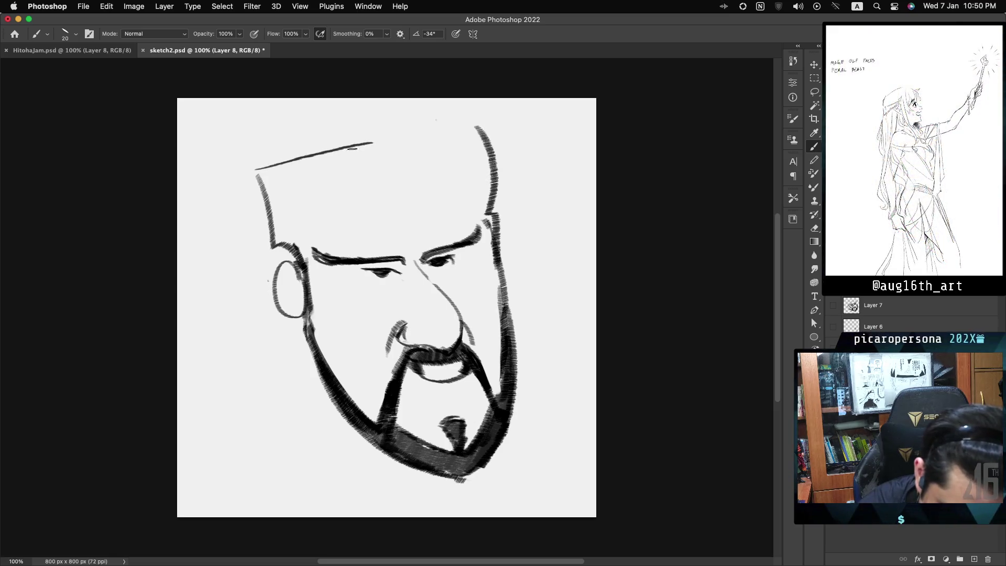
{"action": "key", "text": "ctrl+z"}
{"action": "left_click_drag", "start_coordinate": [258, 174], "coordinate": [416, 122]}
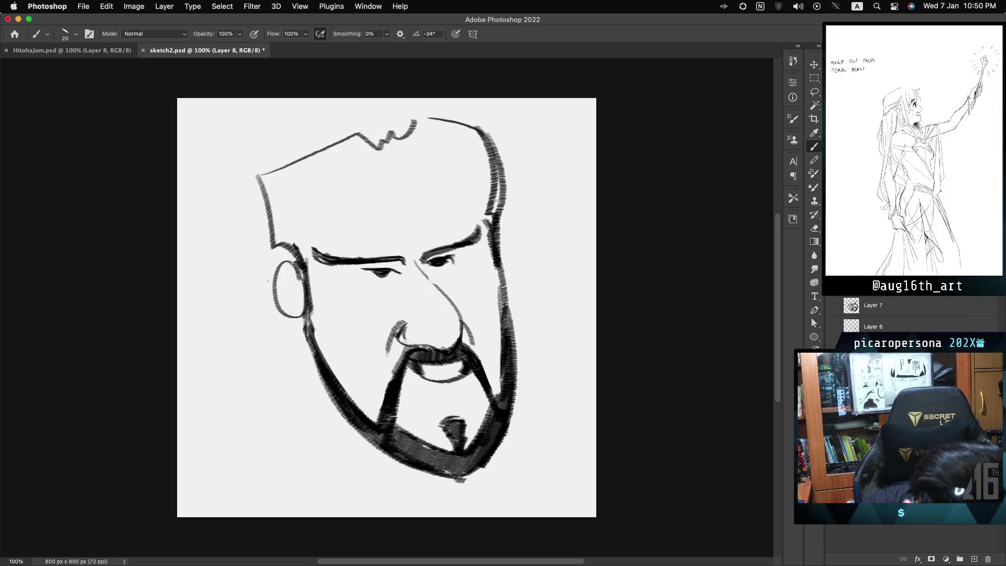
{"action": "key", "text": "ctrl+z"}
{"action": "left_click_drag", "start_coordinate": [488, 141], "coordinate": [495, 221]}
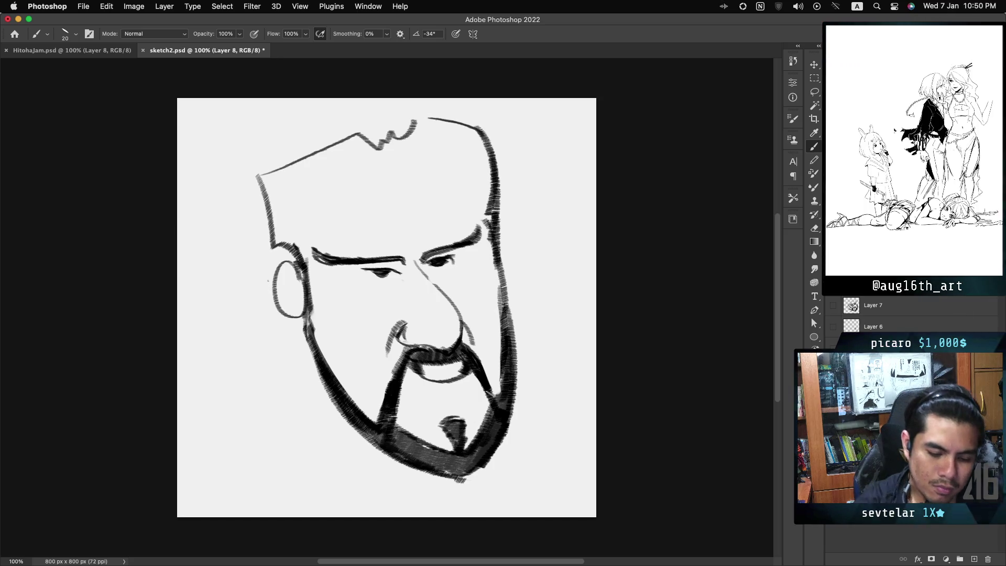
{"action": "key", "text": "l"}
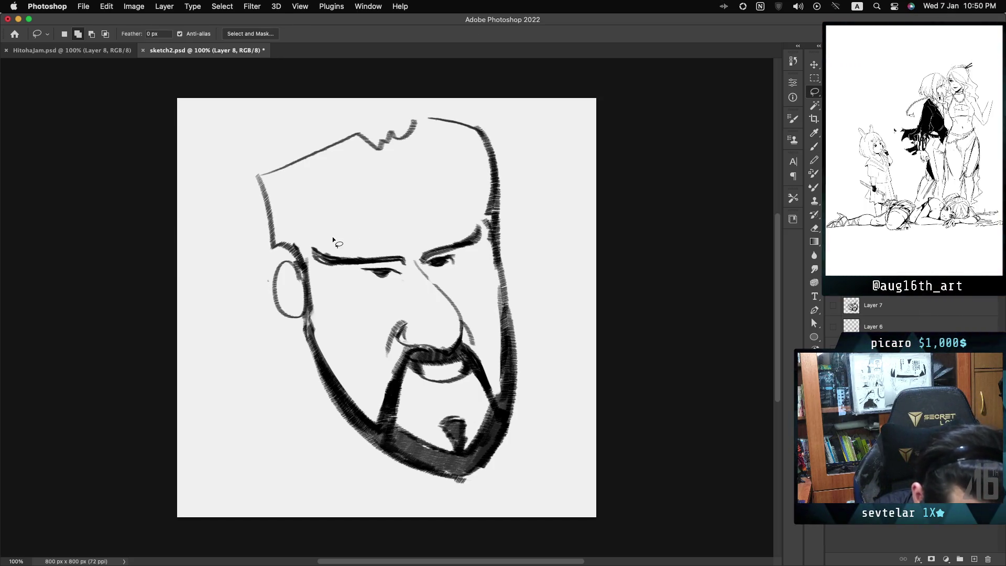
Lasso the eyes, nose and moustache and Free Transform them down and slightly right.
{"action": "mouse_move", "coordinate": [376, 383]}
{"action": "left_mouse_down"}
{"action": "mouse_move", "coordinate": [371, 393]}
{"action": "mouse_move", "coordinate": [409, 379]}
{"action": "mouse_move", "coordinate": [443, 397]}
{"action": "mouse_move", "coordinate": [481, 364]}
{"action": "mouse_move", "coordinate": [489, 287]}
{"action": "left_mouse_up"}
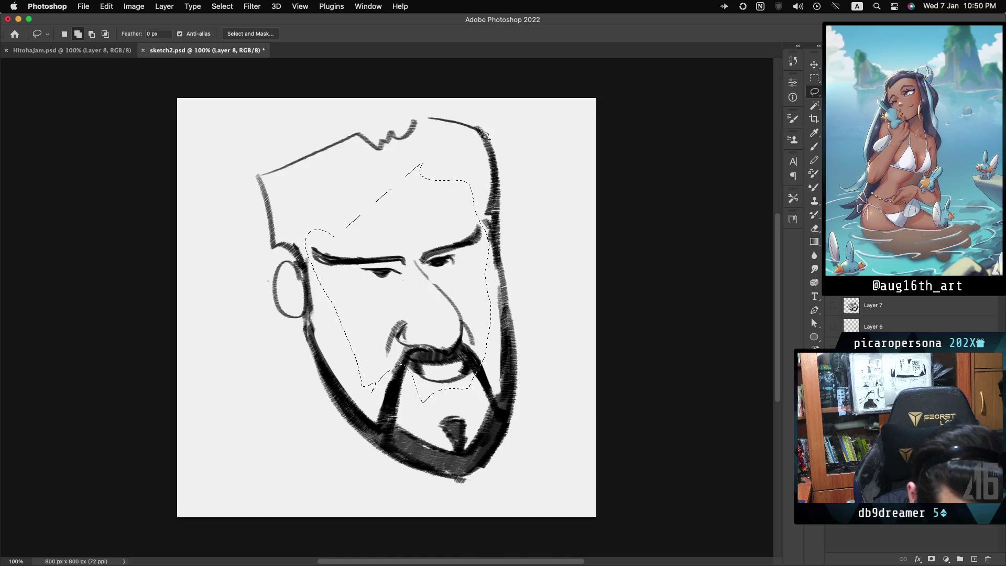
{"action": "key", "text": "ctrl+t"}
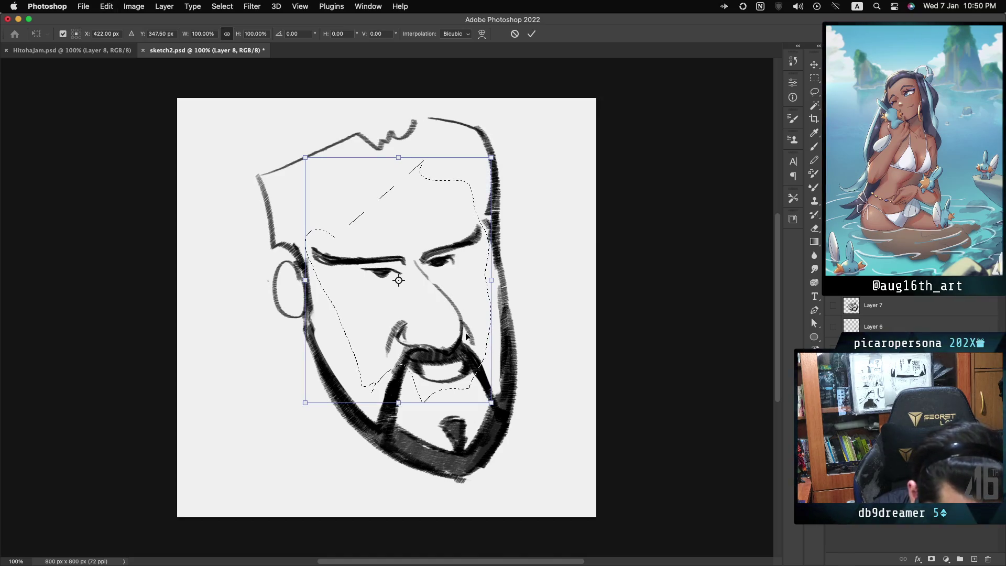
{"action": "left_click_drag", "start_coordinate": [455, 357], "coordinate": [462, 379]}
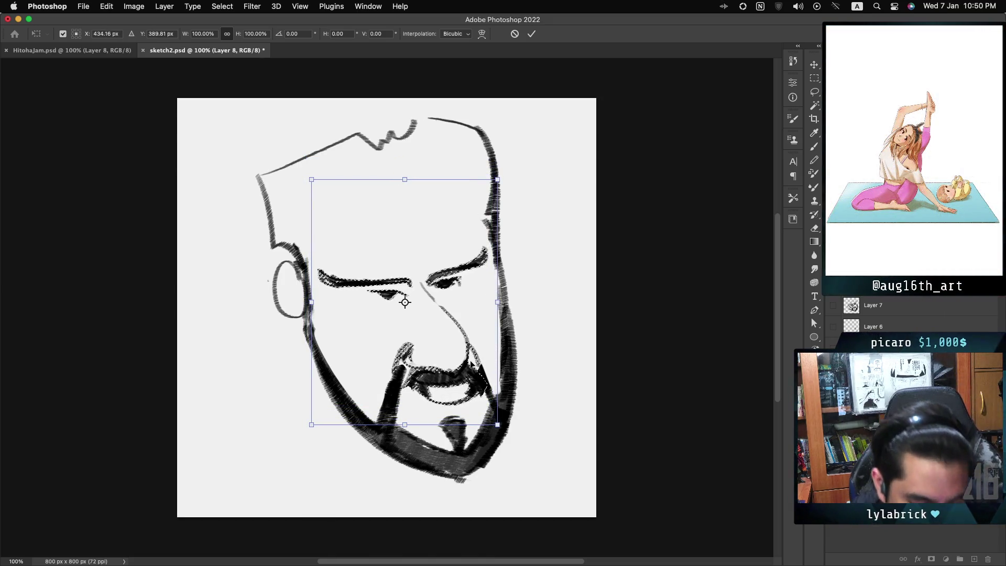
{"action": "left_click_drag", "start_coordinate": [461, 377], "coordinate": [460, 391]}
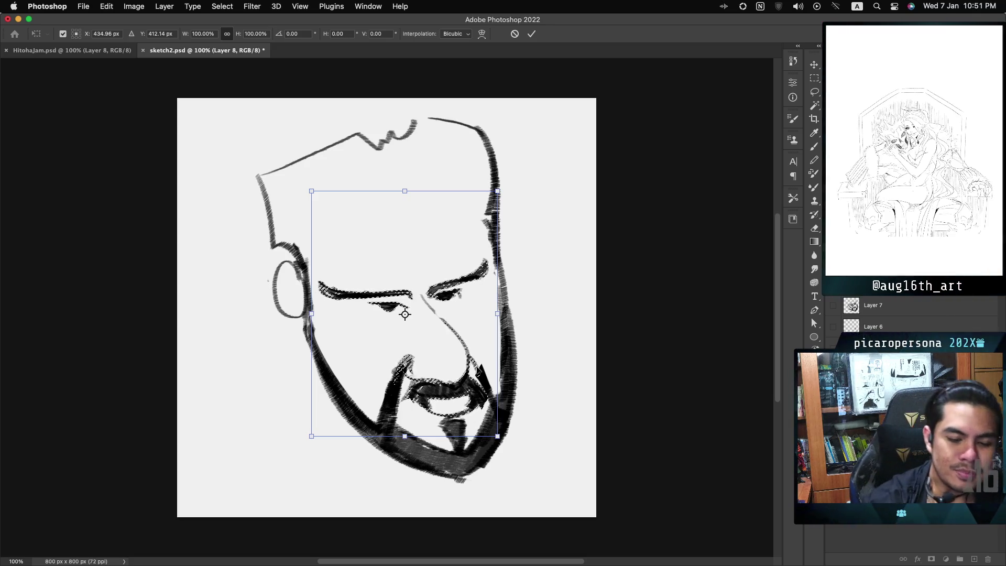
{"action": "left_click", "coordinate": [531, 35]}
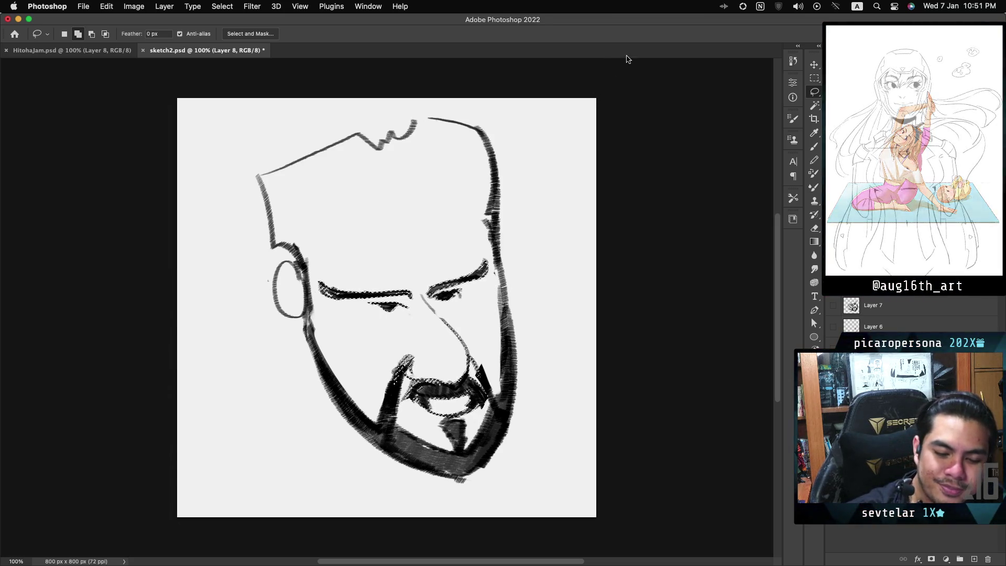
With the Brush, redraw the head's right outline, retrying the stroke until it fits.
{"action": "left_click", "coordinate": [815, 148]}
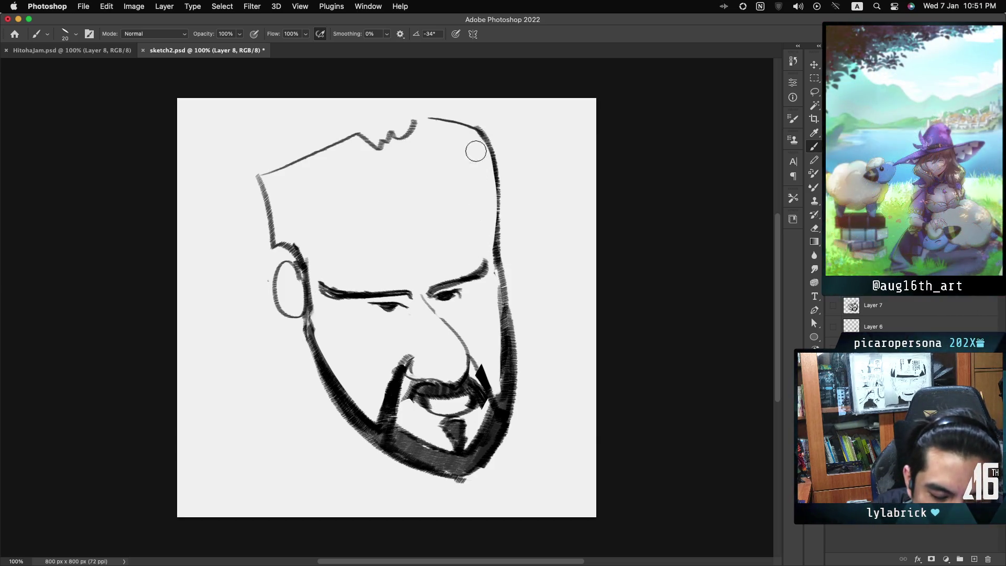
{"action": "left_click_drag", "start_coordinate": [478, 181], "coordinate": [484, 237]}
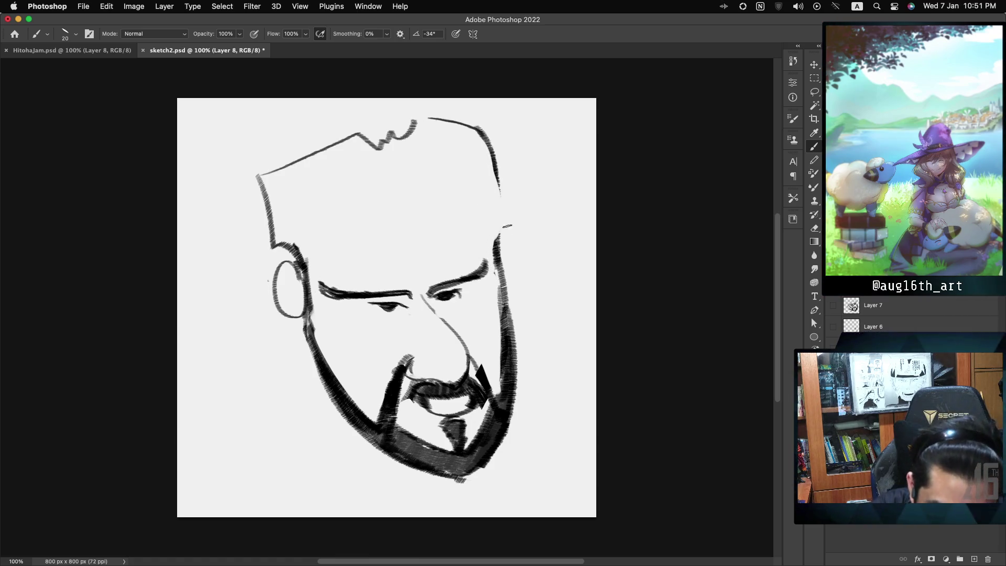
{"action": "left_click_drag", "start_coordinate": [489, 142], "coordinate": [502, 246]}
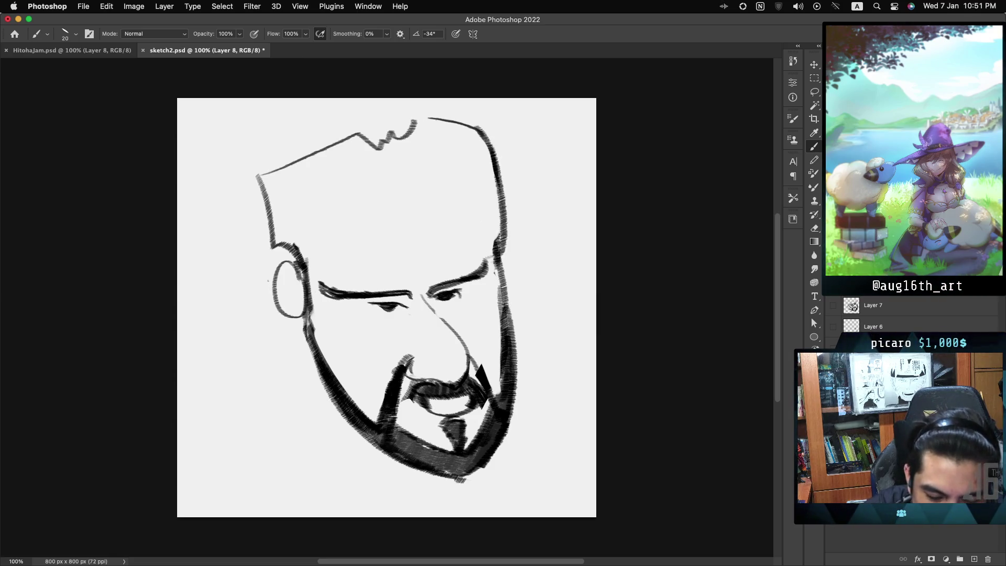
{"action": "key", "text": "ctrl+z"}
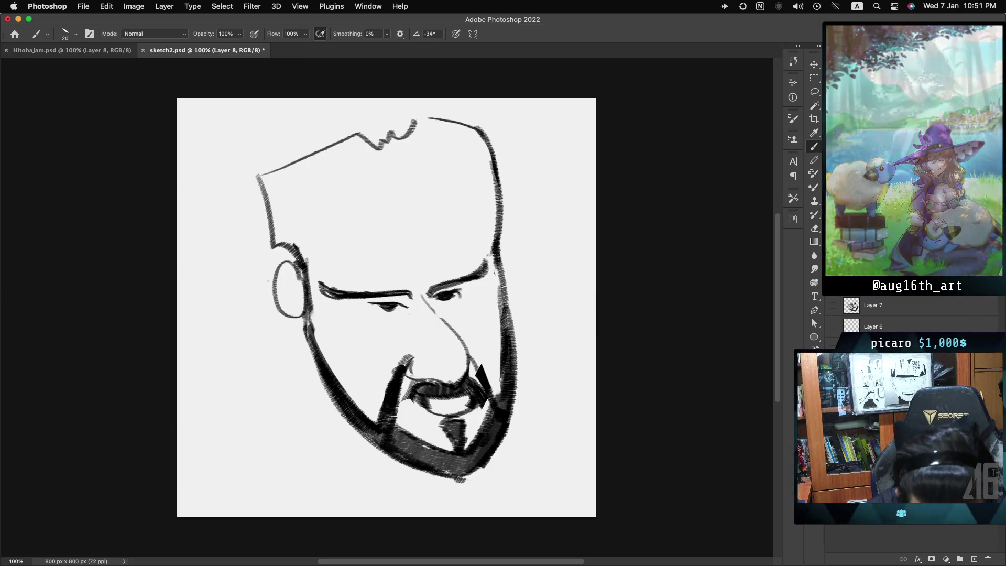
{"action": "left_click_drag", "start_coordinate": [492, 160], "coordinate": [501, 250]}
{"action": "key", "text": "ctrl+z"}
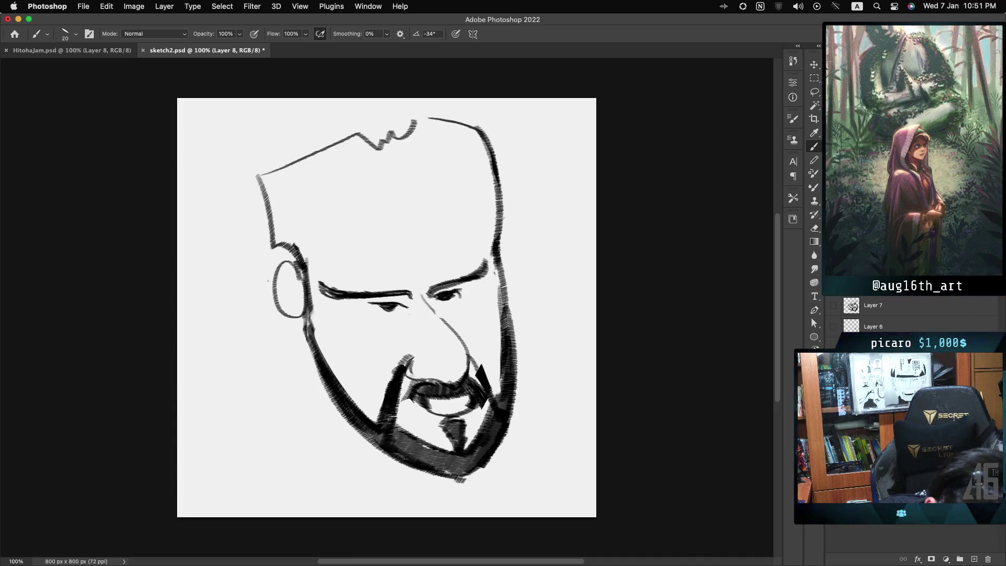
{"action": "left_click_drag", "start_coordinate": [494, 174], "coordinate": [503, 226]}
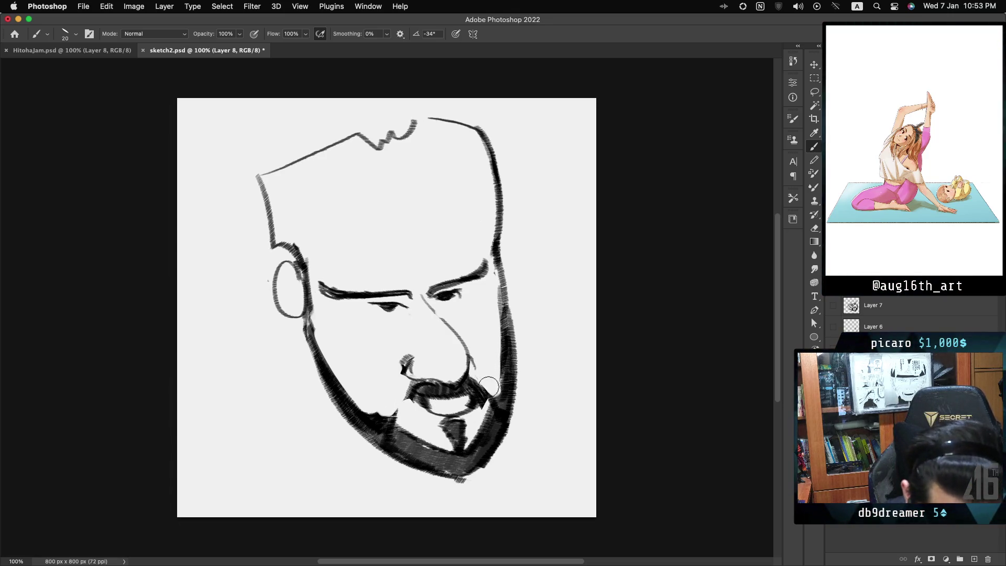
Darken the lower beard along the jaw and add short lines under both eyes.
{"action": "left_click_drag", "start_coordinate": [404, 442], "coordinate": [446, 449]}
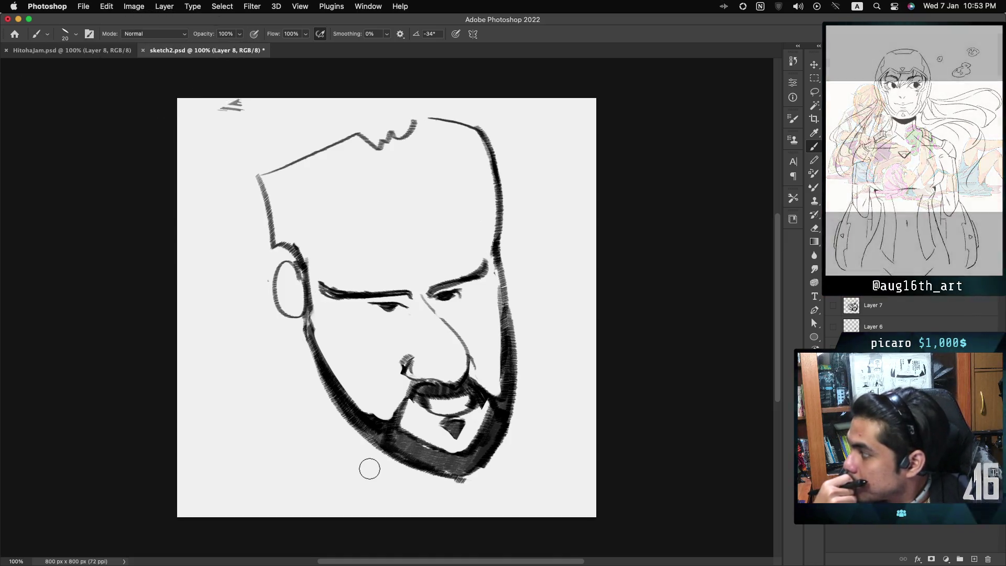
{"action": "left_click_drag", "start_coordinate": [398, 324], "coordinate": [405, 325]}
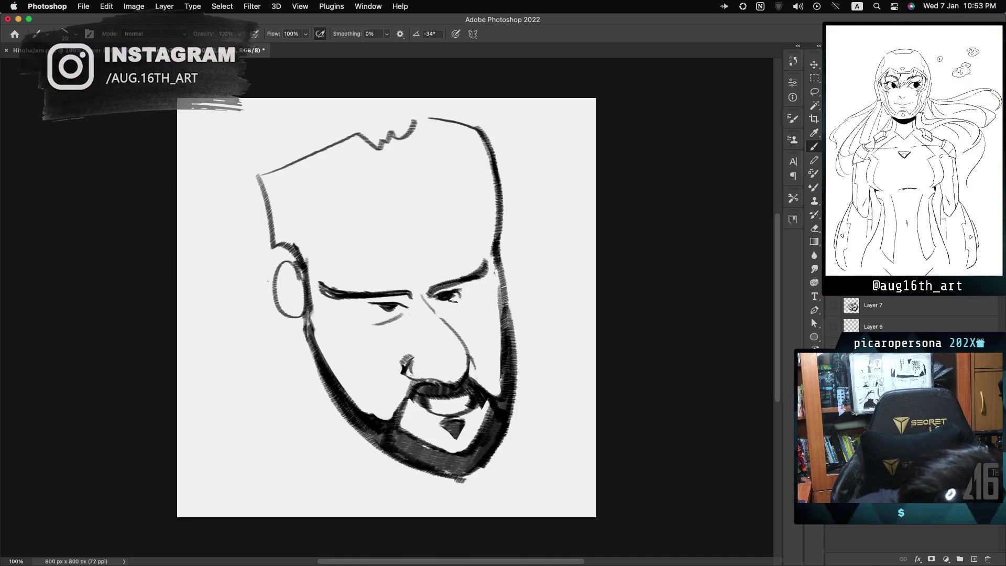
{"action": "left_click_drag", "start_coordinate": [440, 309], "coordinate": [462, 308]}
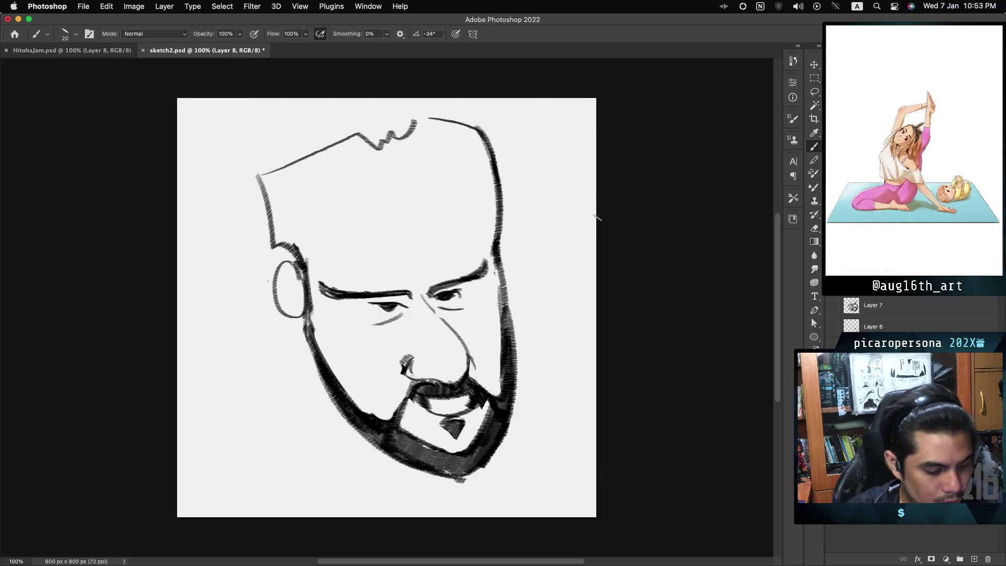
{"action": "key", "text": "super+t"}
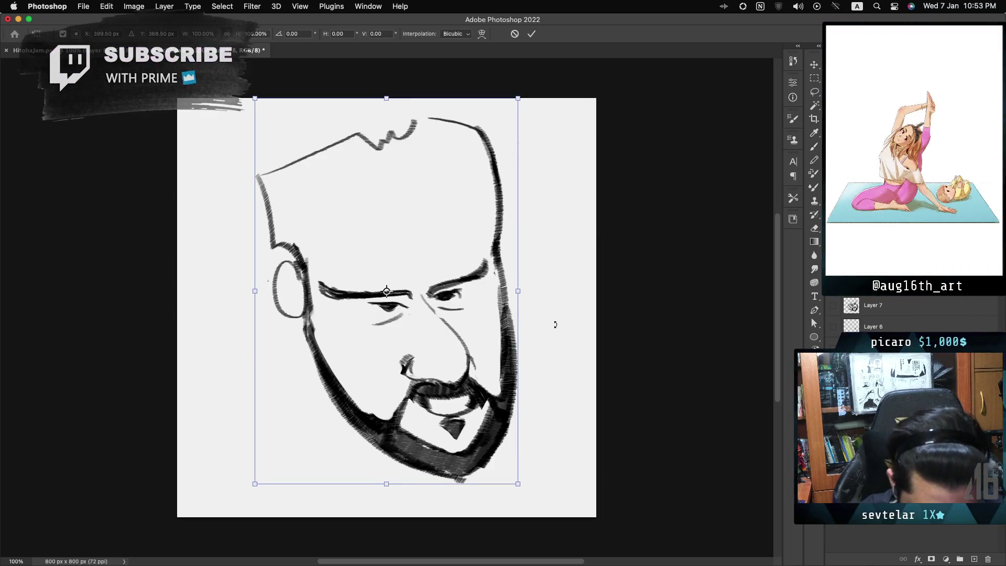
Rotate the whole drawing 7.5° clockwise and lighten the right eyebrow tip and cheek line.
{"action": "left_click_drag", "start_coordinate": [530, 97], "coordinate": [546, 124]}
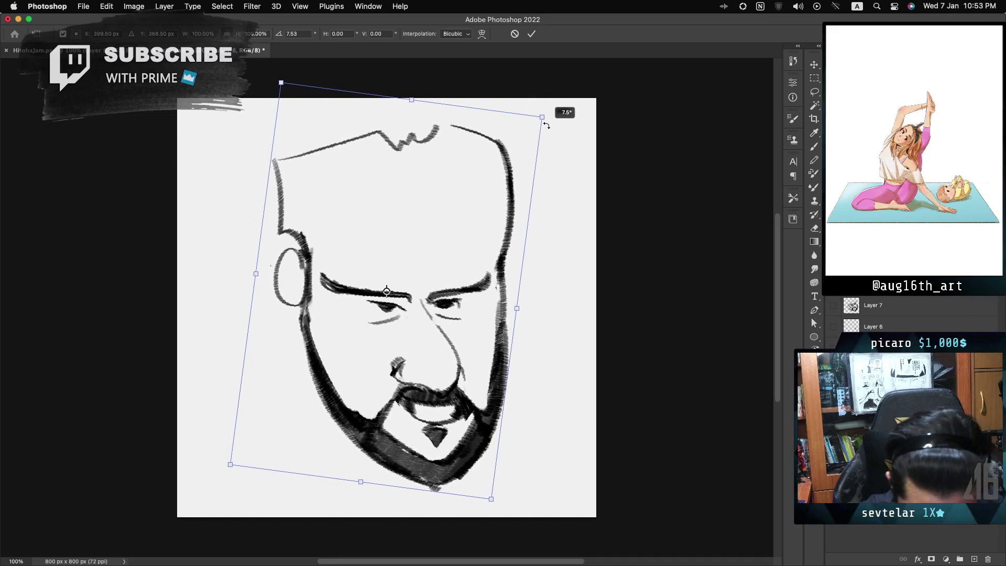
{"action": "key", "text": "Return"}
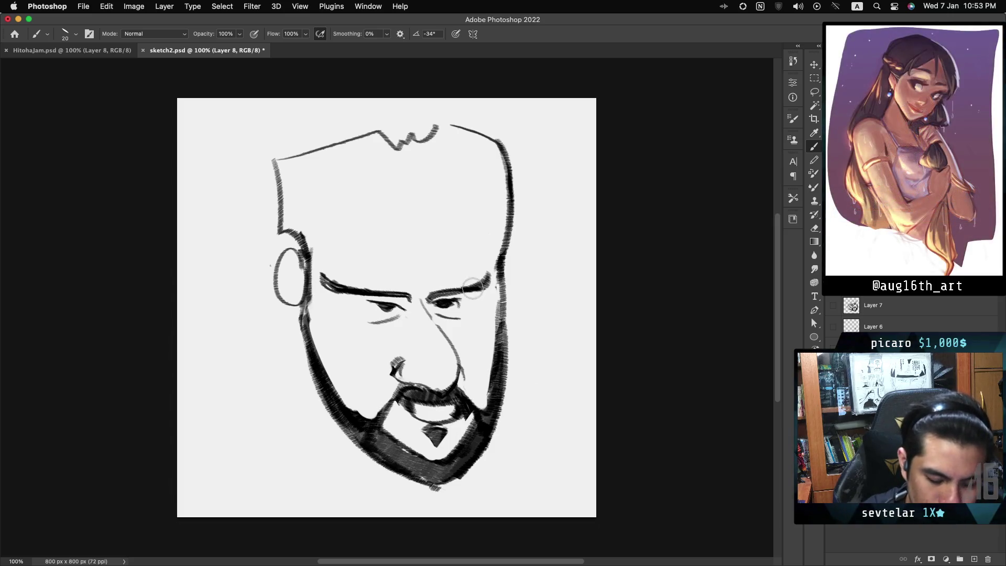
{"action": "mouse_move", "coordinate": [489, 298]}
{"action": "left_mouse_down"}
{"action": "mouse_move", "coordinate": [490, 275]}
{"action": "mouse_move", "coordinate": [499, 388]}
{"action": "left_mouse_up"}
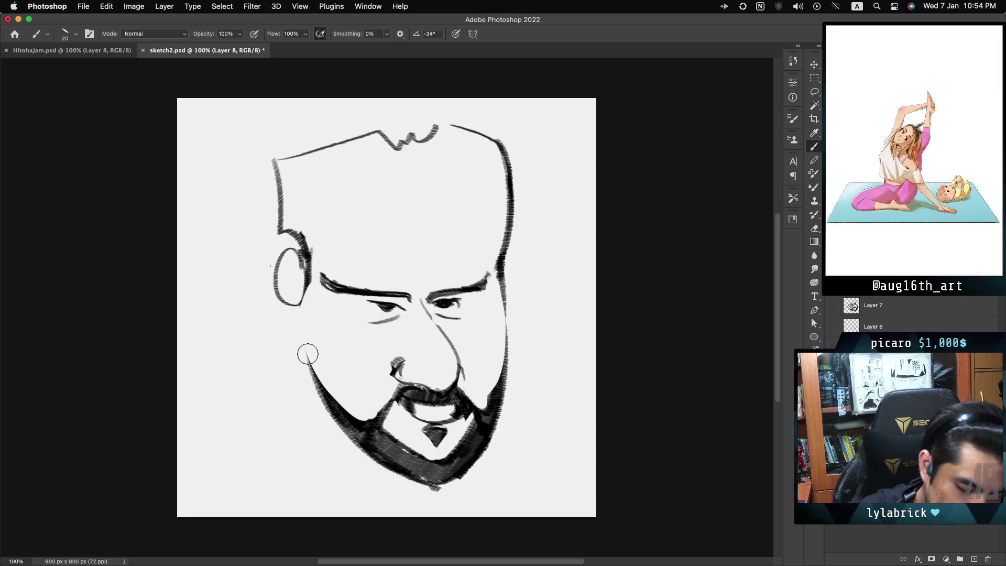
Stroke a heavy left jaw line into the beard, darken the left cheek from the ear, and add a right-cheek dash.
{"action": "key", "text": "cmd+z"}
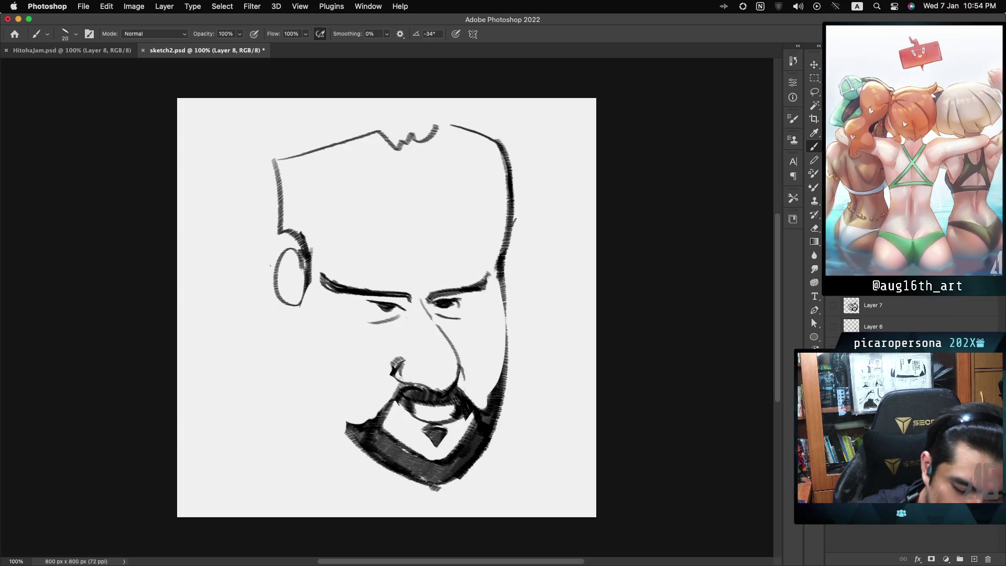
{"action": "mouse_move", "coordinate": [288, 358]}
{"action": "left_mouse_down"}
{"action": "mouse_move", "coordinate": [367, 434]}
{"action": "mouse_move", "coordinate": [365, 412]}
{"action": "left_mouse_up"}
{"action": "key", "text": "cmd+z"}
{"action": "key", "text": "cmd+z"}
{"action": "key", "text": "cmd+z"}
{"action": "left_click_drag", "start_coordinate": [289, 359], "coordinate": [374, 454]}
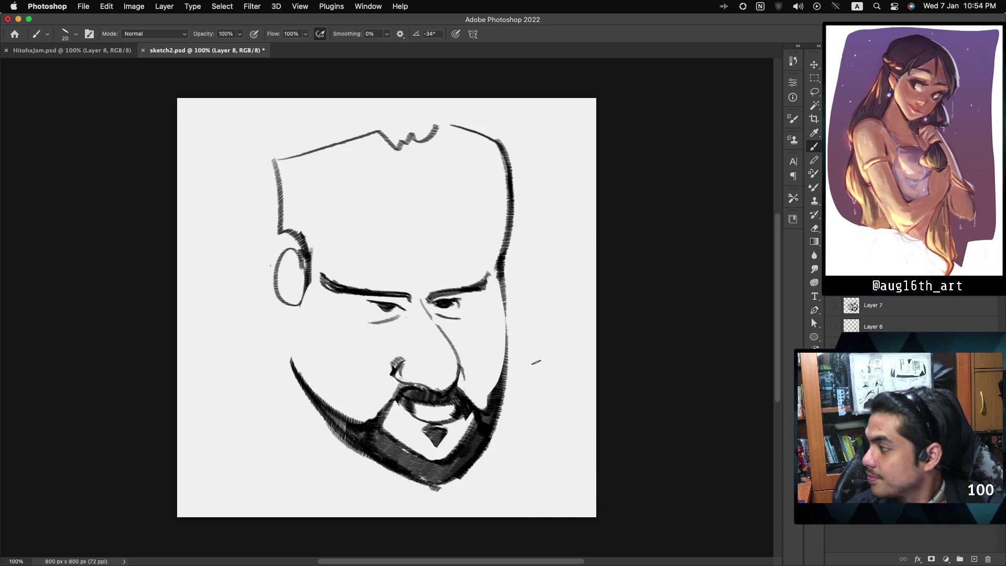
{"action": "mouse_move", "coordinate": [308, 298]}
{"action": "left_mouse_down"}
{"action": "mouse_move", "coordinate": [296, 369]}
{"action": "mouse_move", "coordinate": [297, 359]}
{"action": "left_mouse_up"}
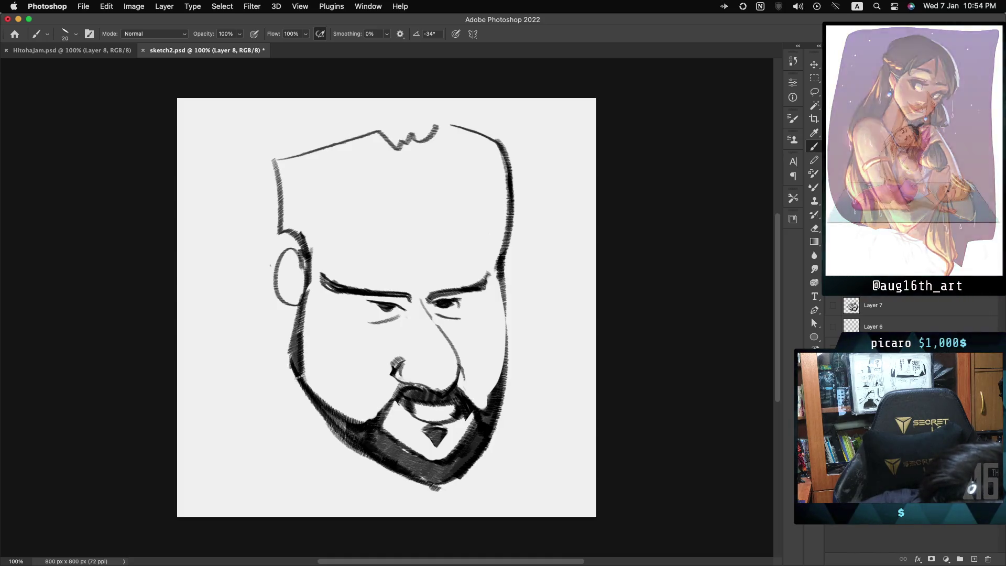
{"action": "left_click_drag", "start_coordinate": [309, 300], "coordinate": [292, 351]}
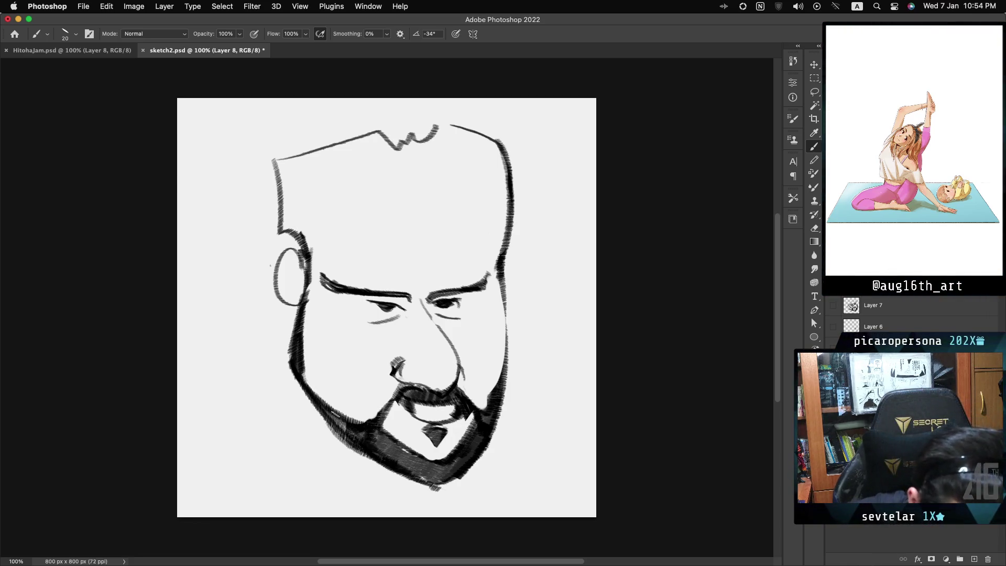
{"action": "left_click_drag", "start_coordinate": [495, 352], "coordinate": [487, 347]}
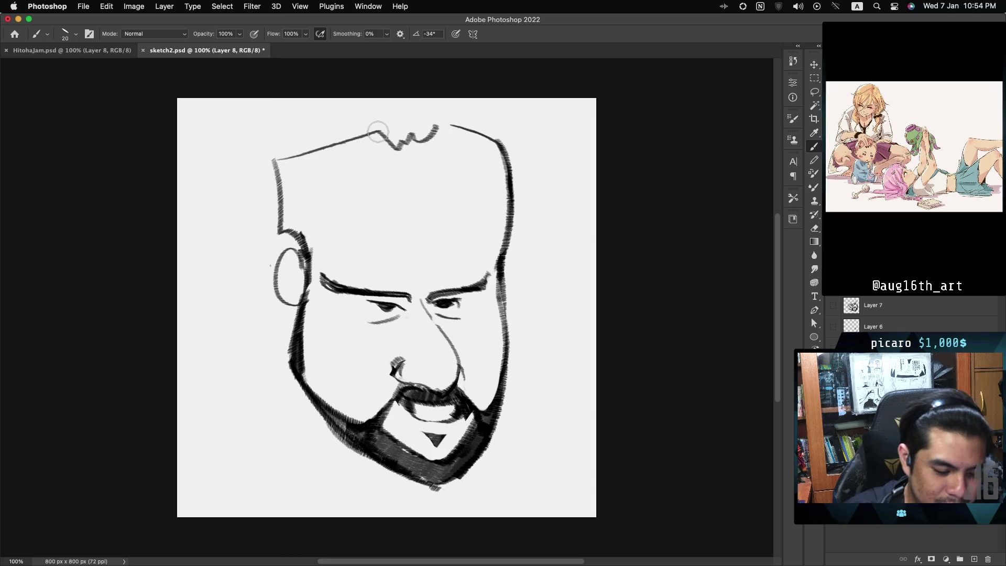
Erase the hair stroke above the ear, the forehead line and the upper right cheek outline.
{"action": "left_click_drag", "start_coordinate": [283, 233], "coordinate": [308, 231]}
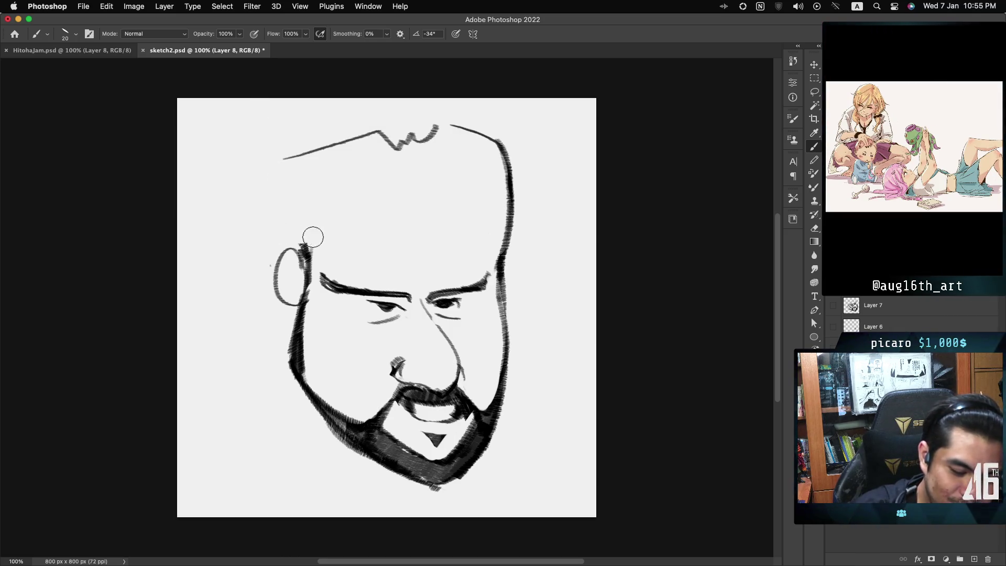
{"action": "mouse_move", "coordinate": [295, 154]}
{"action": "left_mouse_down"}
{"action": "mouse_move", "coordinate": [375, 132]}
{"action": "mouse_move", "coordinate": [397, 142]}
{"action": "left_mouse_up"}
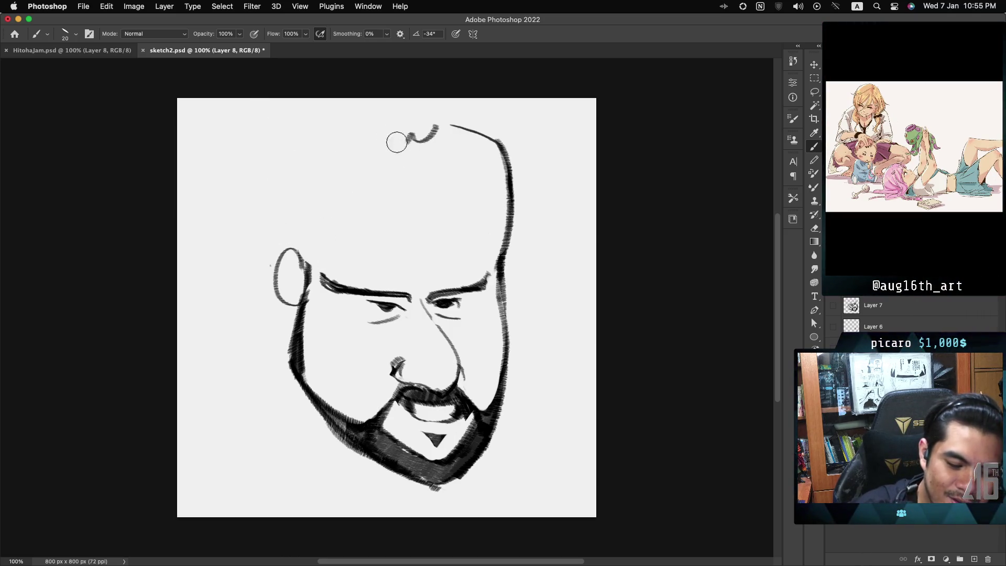
{"action": "left_click_drag", "start_coordinate": [503, 158], "coordinate": [504, 261]}
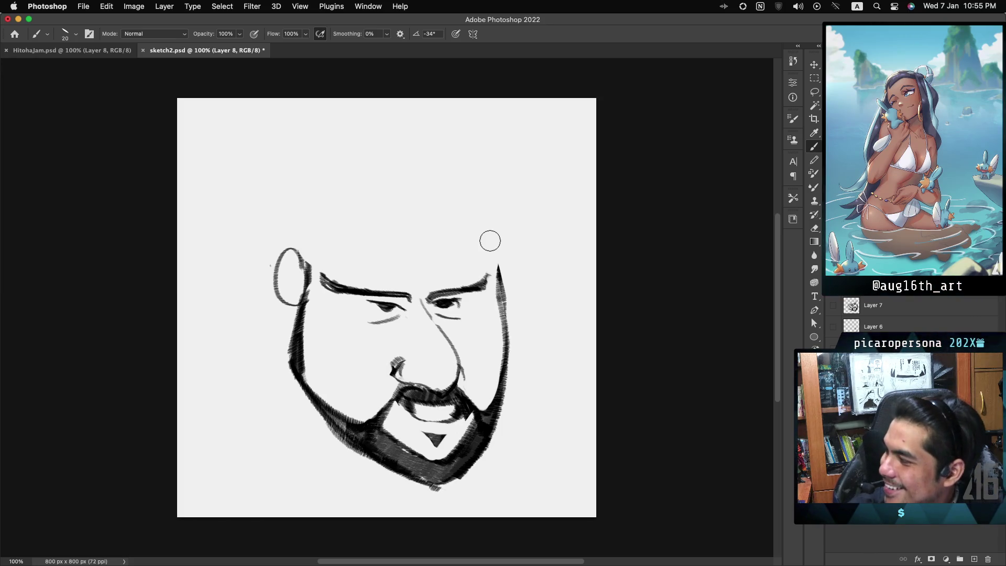
{"action": "left_click_drag", "start_coordinate": [314, 261], "coordinate": [305, 296]}
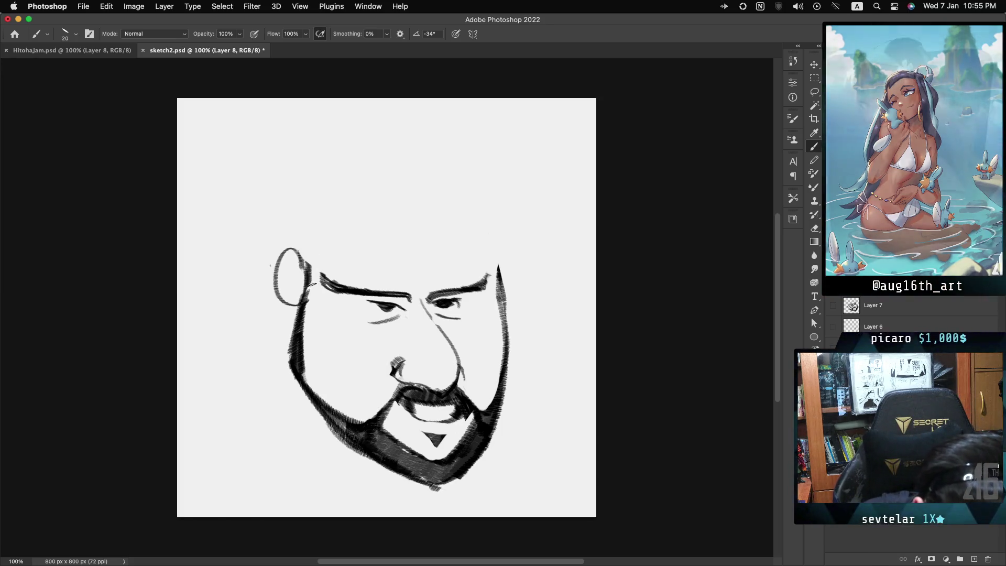
{"action": "left_click_drag", "start_coordinate": [314, 262], "coordinate": [303, 315]}
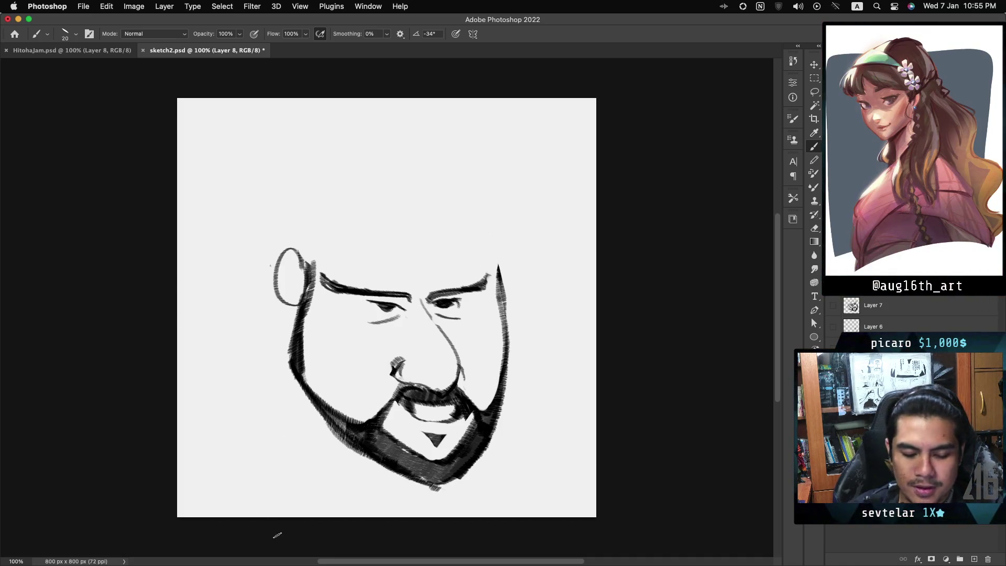
{"action": "key", "text": "ctrl+z"}
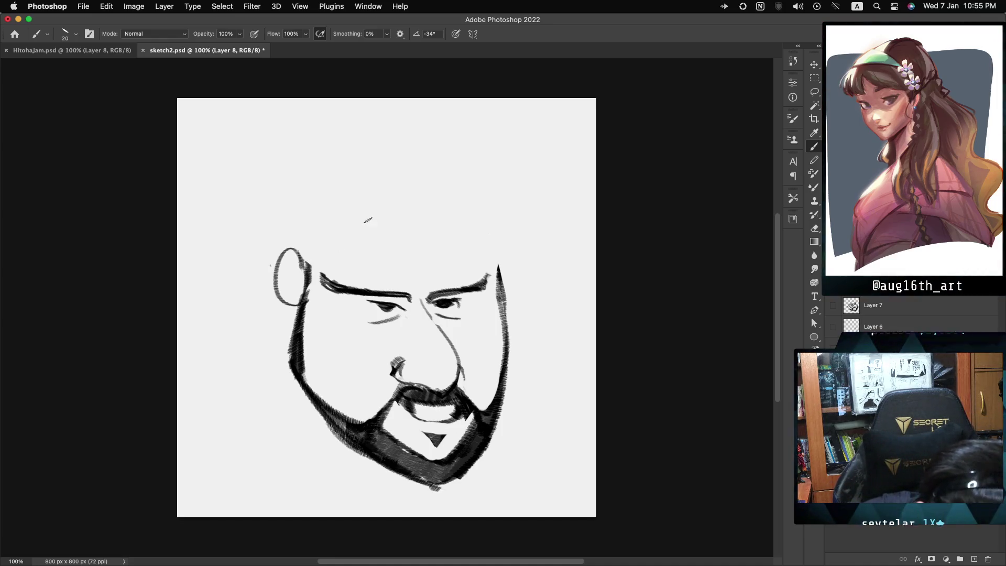
Draw a curve from the ear to the head top and a zigzag hairline, undoing stray strokes.
{"action": "mouse_move", "coordinate": [306, 261]}
{"action": "left_mouse_down"}
{"action": "mouse_move", "coordinate": [342, 243]}
{"action": "mouse_move", "coordinate": [344, 201]}
{"action": "left_mouse_up"}
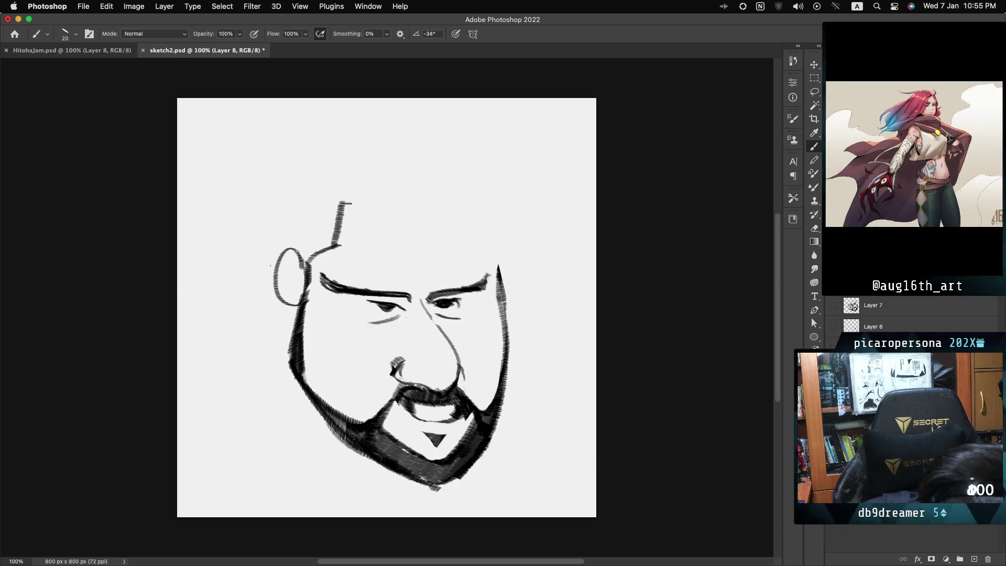
{"action": "key", "text": "super+z"}
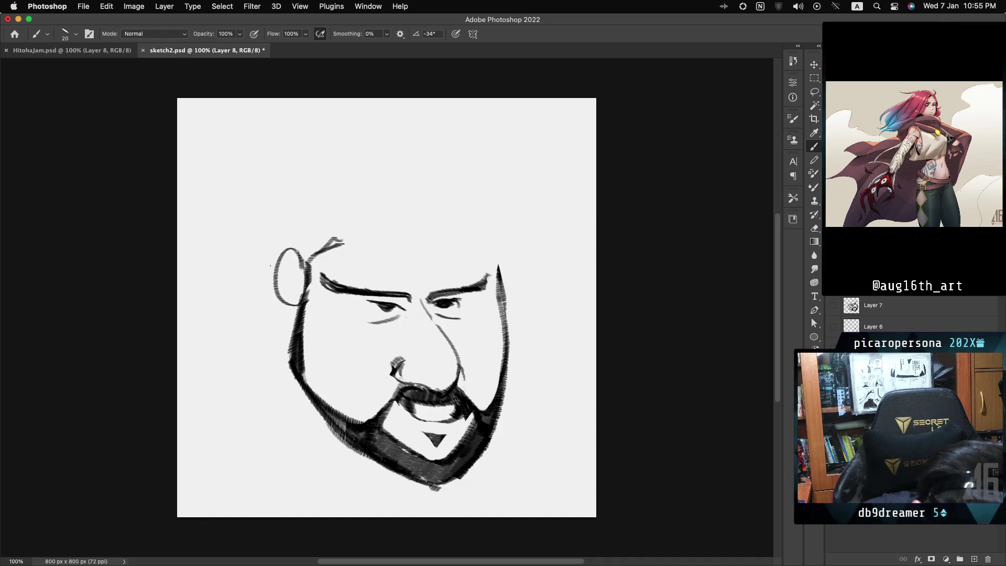
{"action": "left_click_drag", "start_coordinate": [342, 242], "coordinate": [485, 224]}
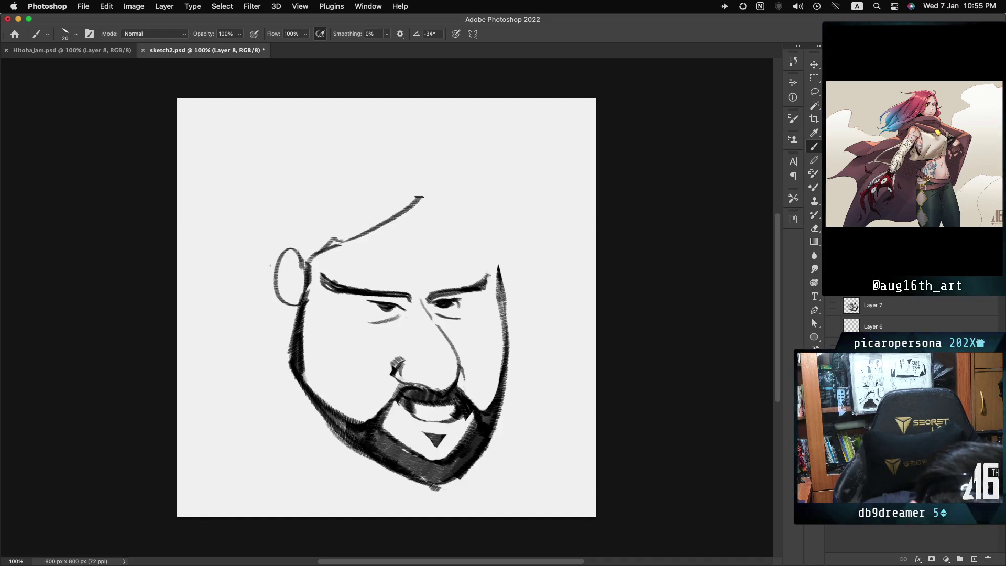
{"action": "key", "text": "super+z"}
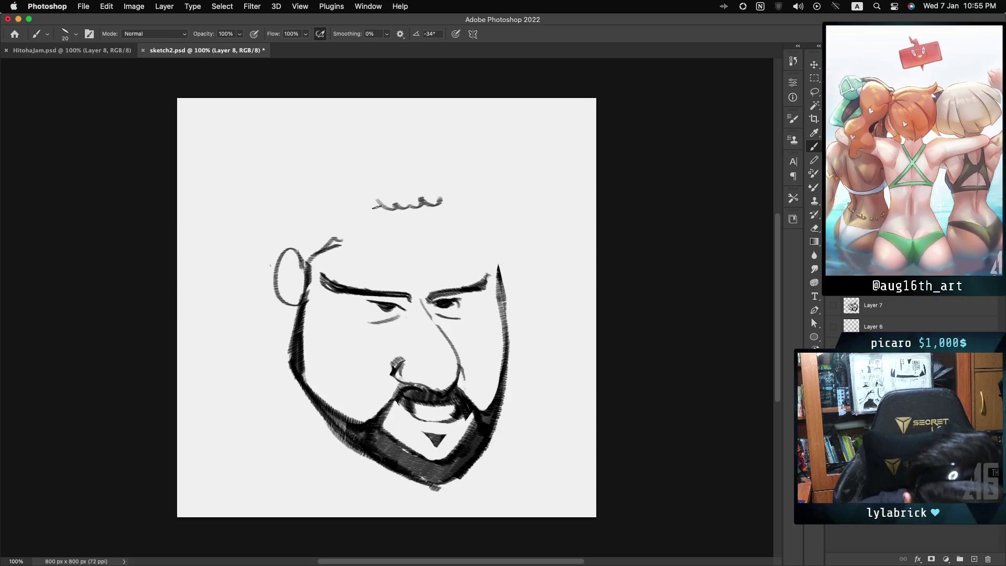
Add a curved hair stroke and outline the right side of the head, then zoom out.
{"action": "left_click_drag", "start_coordinate": [373, 209], "coordinate": [328, 242]}
{"action": "left_click_drag", "start_coordinate": [447, 199], "coordinate": [495, 248]}
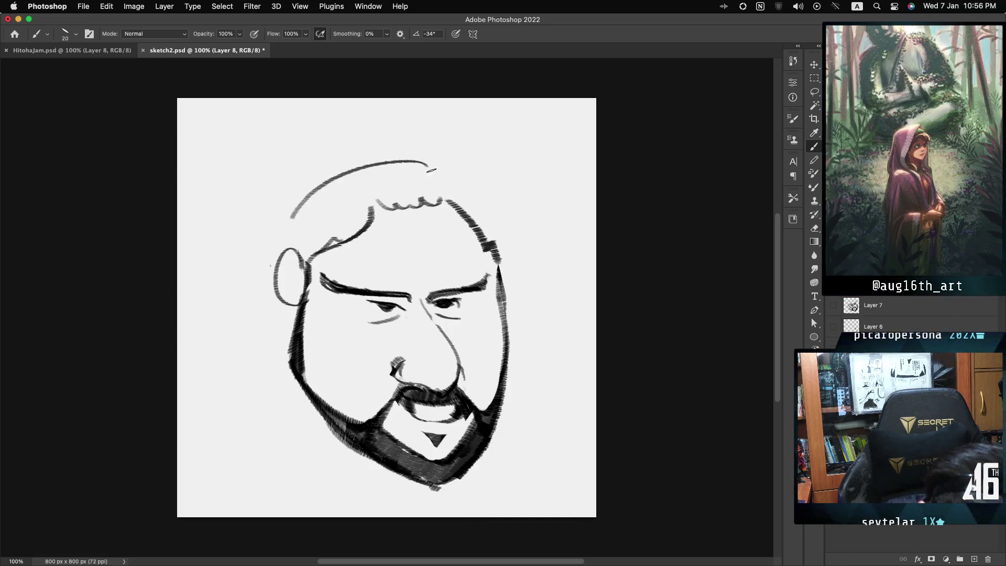
{"action": "left_click_drag", "start_coordinate": [445, 171], "coordinate": [503, 250]}
{"action": "key", "text": "ctrl+z"}
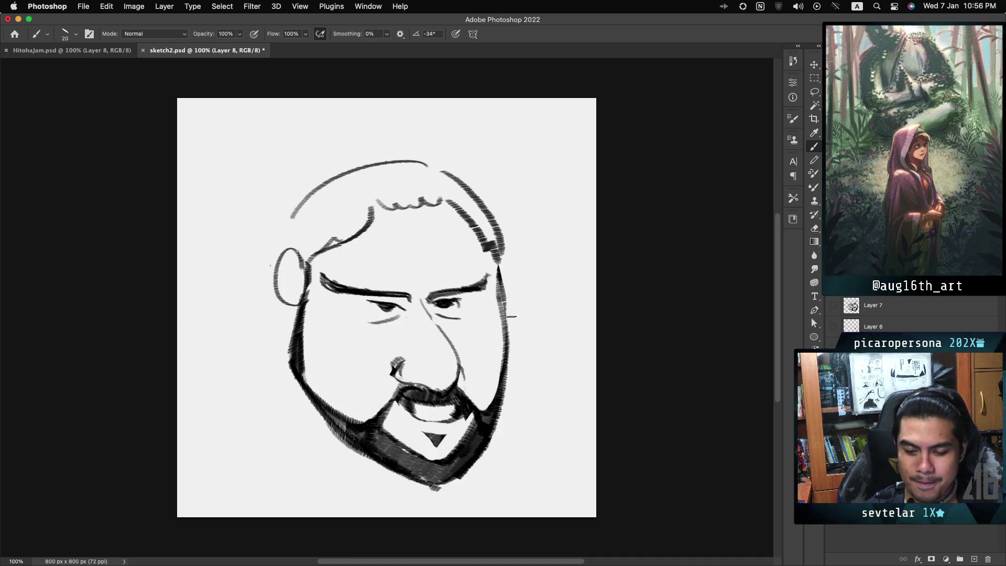
{"action": "key", "text": "super+minus"}
{"action": "key", "text": "super+minus"}
{"action": "key", "text": "super+minus"}
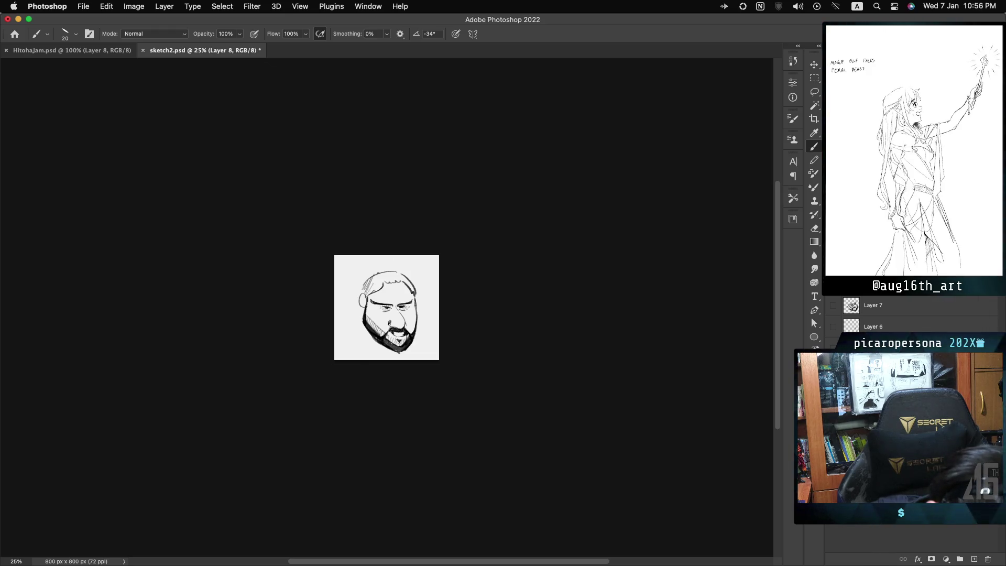
Hatch the top-left of the hair, then mirror the canvas horizontally and zoom in to check proportions.
{"action": "left_click_drag", "start_coordinate": [365, 290], "coordinate": [390, 273]}
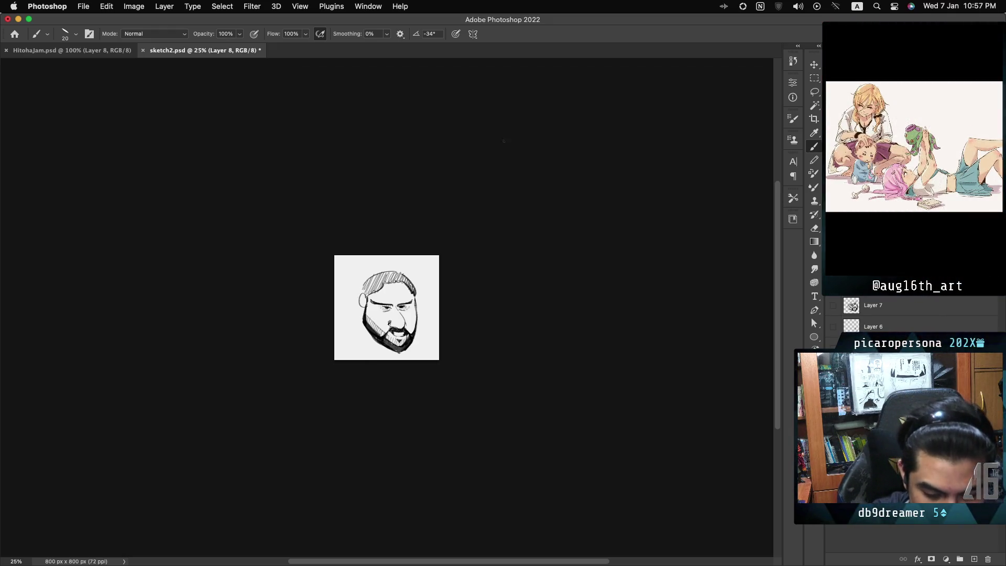
{"action": "key", "text": "ctrl+shift+h"}
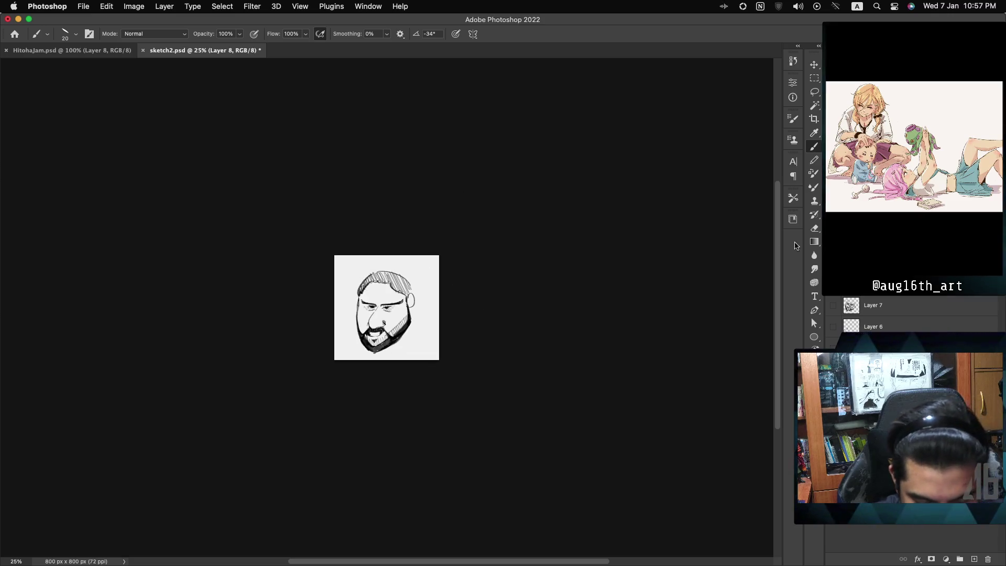
{"action": "key", "text": "ctrl+plus"}
{"action": "key", "text": "ctrl+plus"}
{"action": "key", "text": "ctrl+plus"}
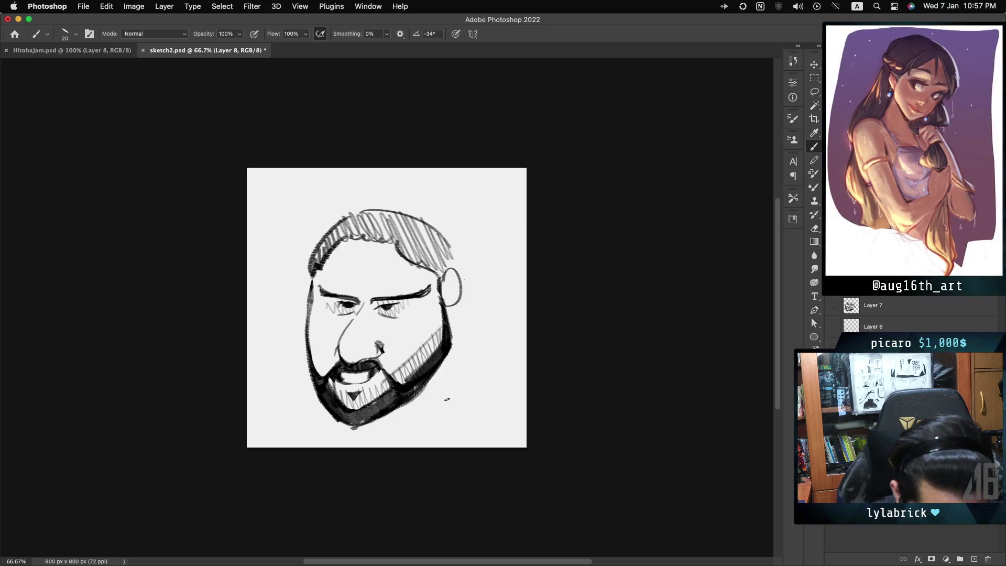
Warp the lower face up and to the right, apply it, and flip the view back unmirrored.
{"action": "key", "text": "ctrl+t"}
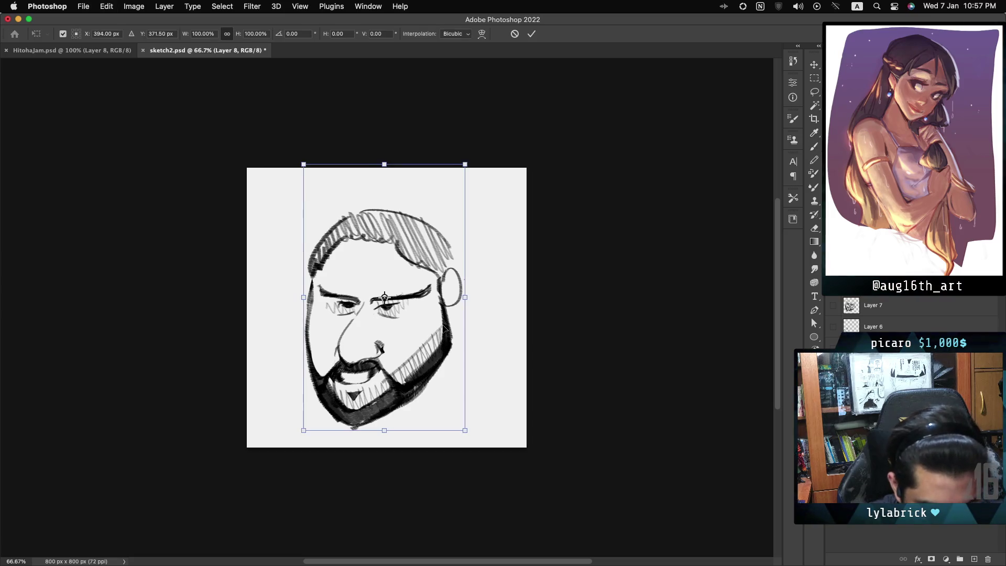
{"action": "right_click", "coordinate": [423, 319]}
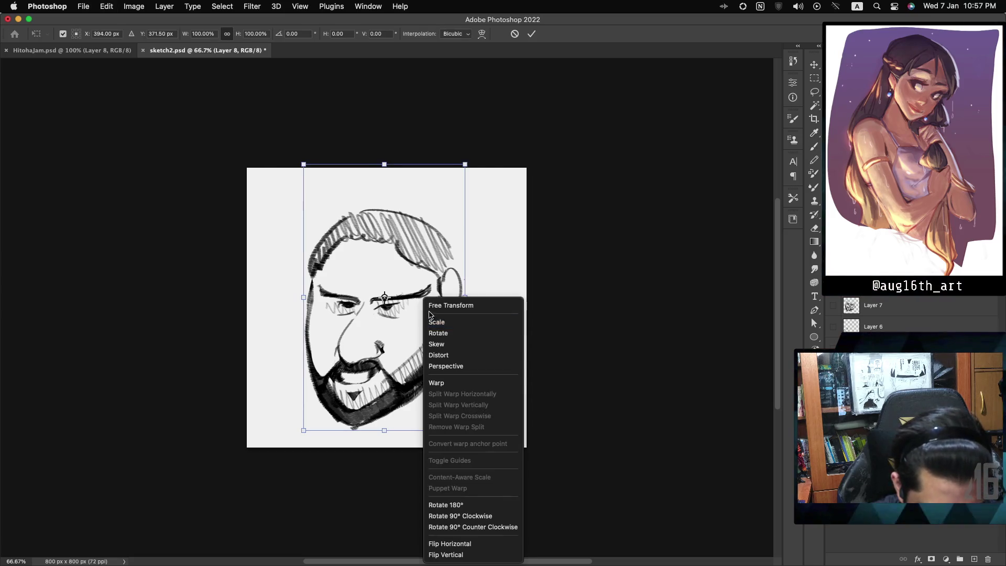
{"action": "left_click", "coordinate": [461, 384]}
{"action": "mouse_move", "coordinate": [370, 373]}
{"action": "left_mouse_down"}
{"action": "mouse_move", "coordinate": [379, 291]}
{"action": "mouse_move", "coordinate": [397, 291]}
{"action": "mouse_move", "coordinate": [406, 272]}
{"action": "mouse_move", "coordinate": [440, 279]}
{"action": "mouse_move", "coordinate": [372, 279]}
{"action": "left_mouse_up"}
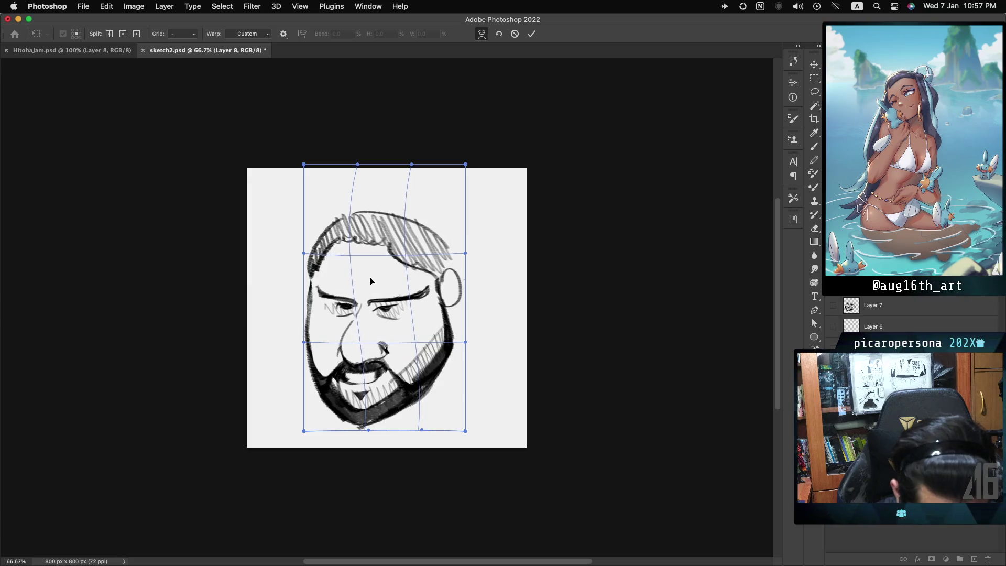
{"action": "key", "text": "super+z"}
{"action": "key", "text": "super+z"}
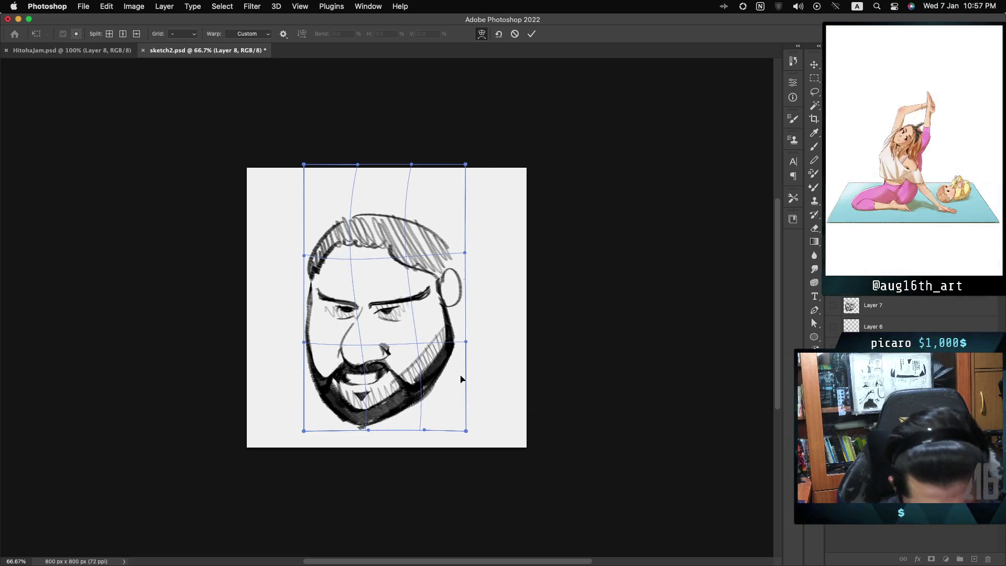
{"action": "left_click", "coordinate": [531, 34]}
{"action": "key", "text": "ctrl+shift+h"}
{"action": "key", "text": "ctrl+shift+h"}
{"action": "key", "text": "ctrl+shift+h"}
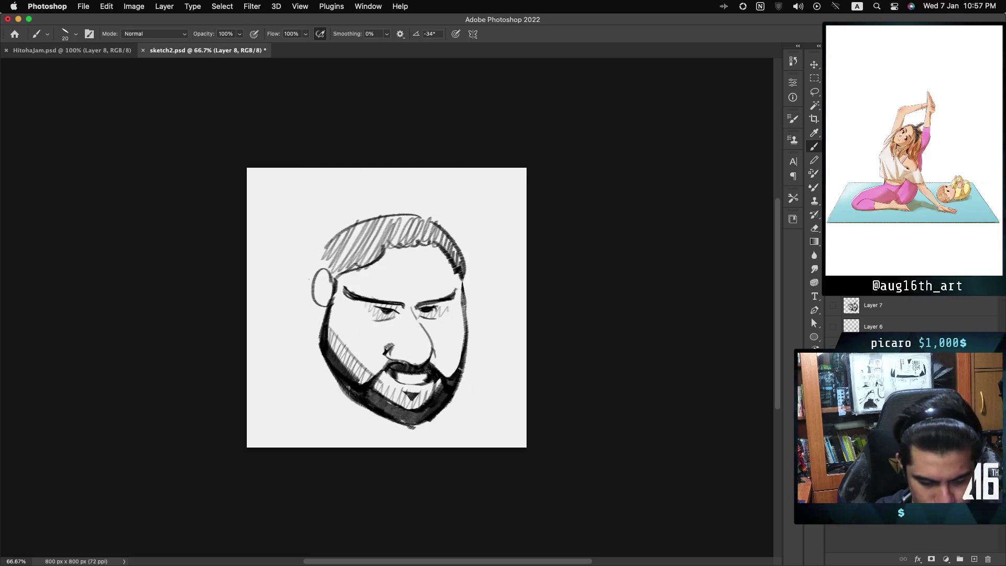